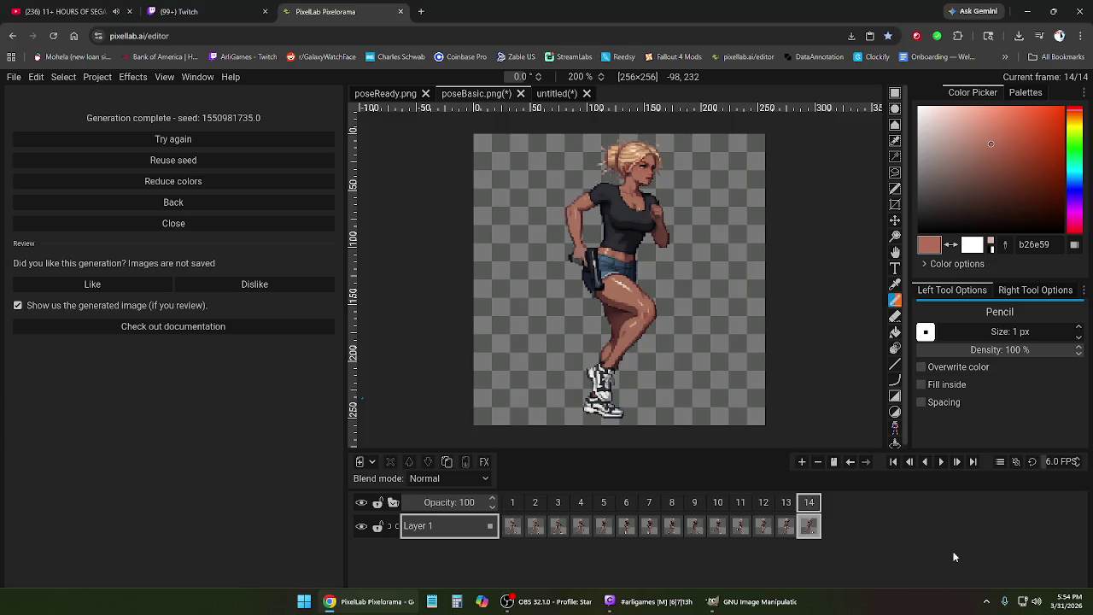
# - Play the running animation from the first frame, then stop and view frame 7
pyautogui.click(513, 504)
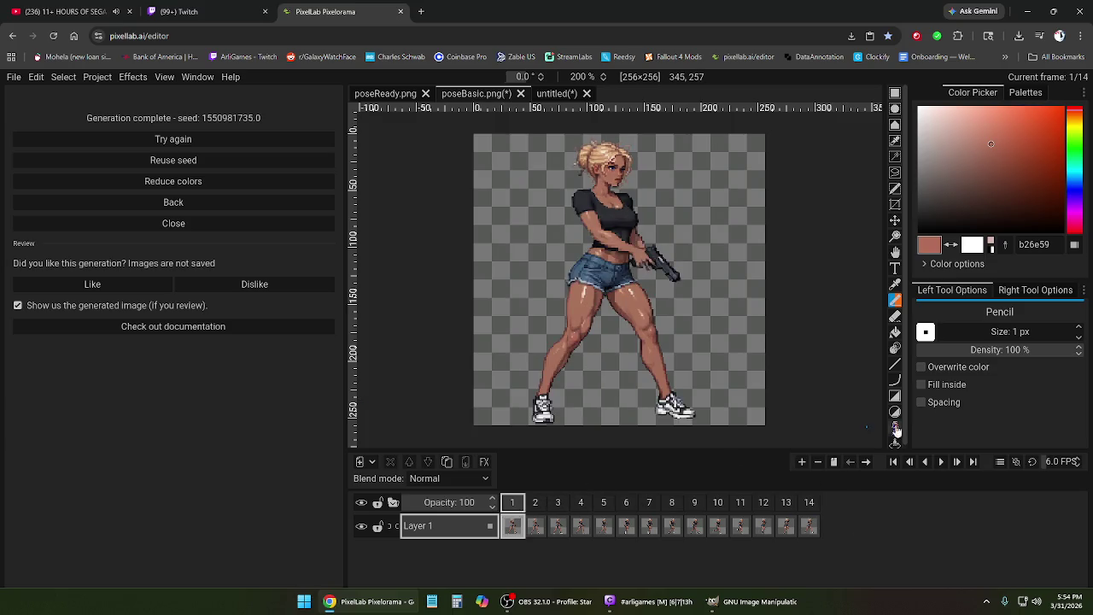
pyautogui.click(943, 462)
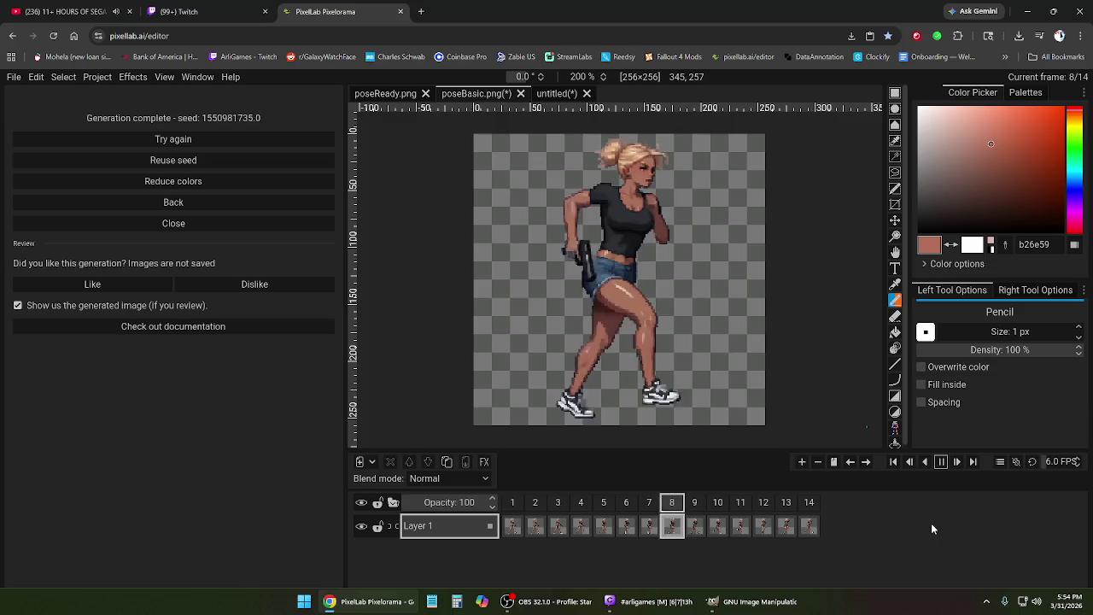
pyautogui.click(942, 462)
pyautogui.click(604, 504)
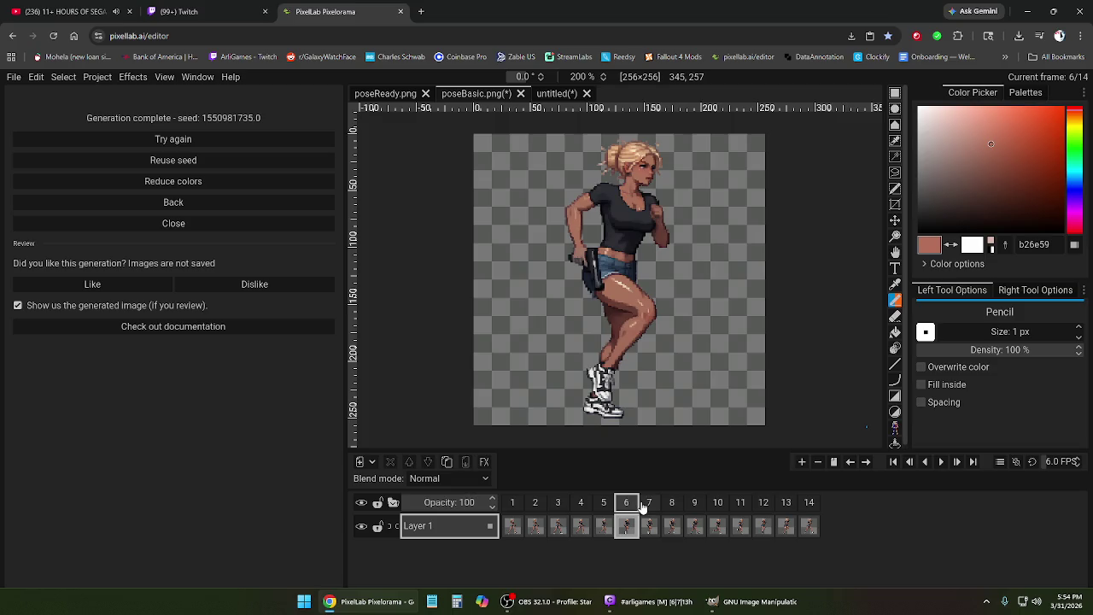
pyautogui.click(648, 504)
# - Remove frame 7 and replay the shortened animation from frame 1
pyautogui.rightClick(650, 502)
pyautogui.click(655, 485)
pyautogui.click(513, 503)
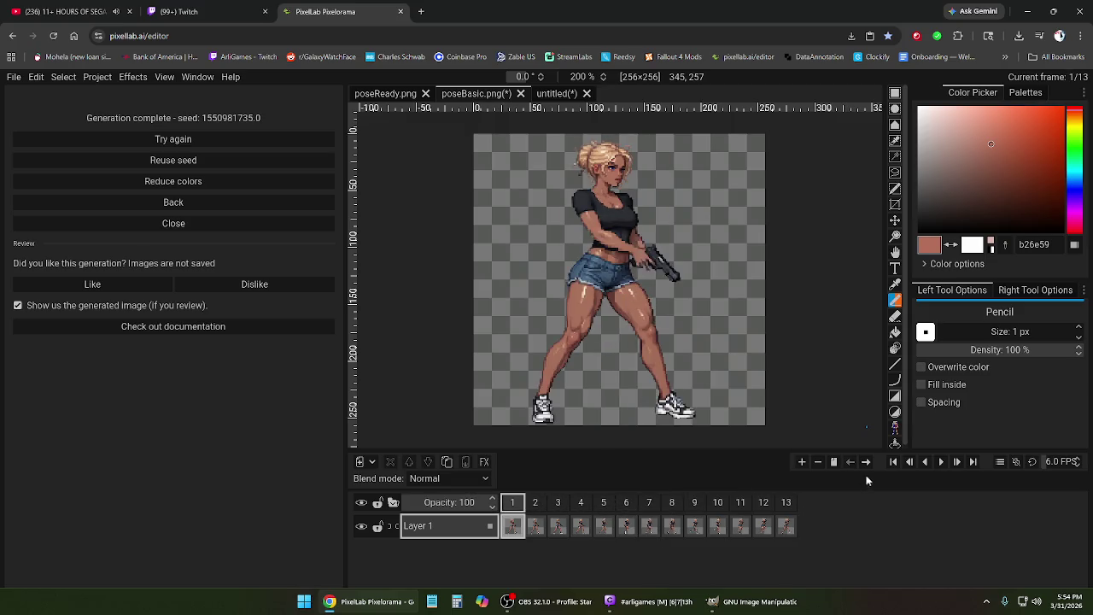
pyautogui.click(940, 462)
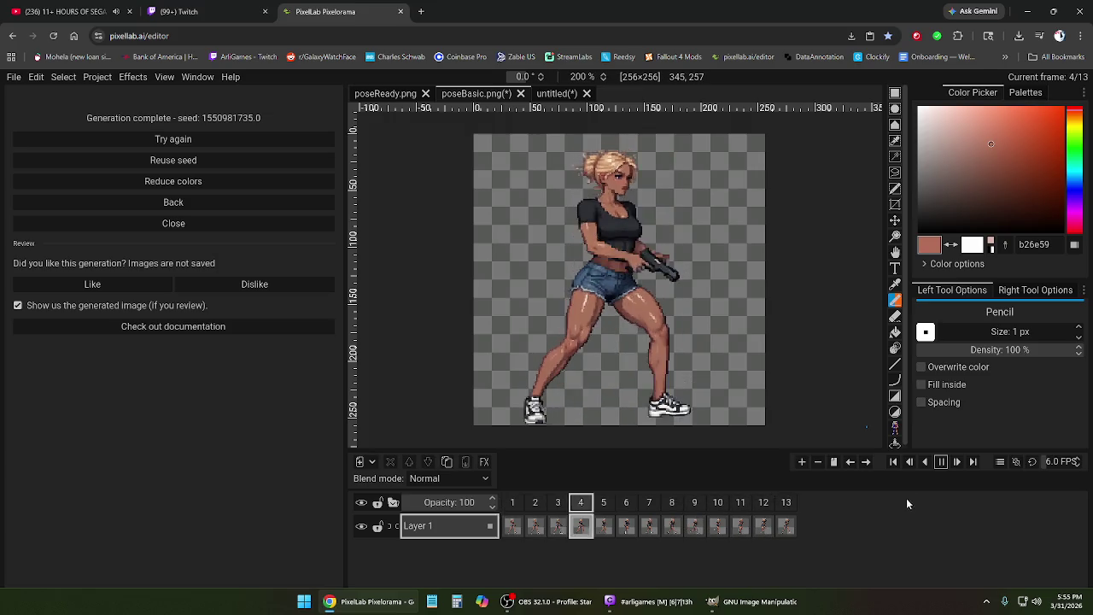
pyautogui.click(941, 462)
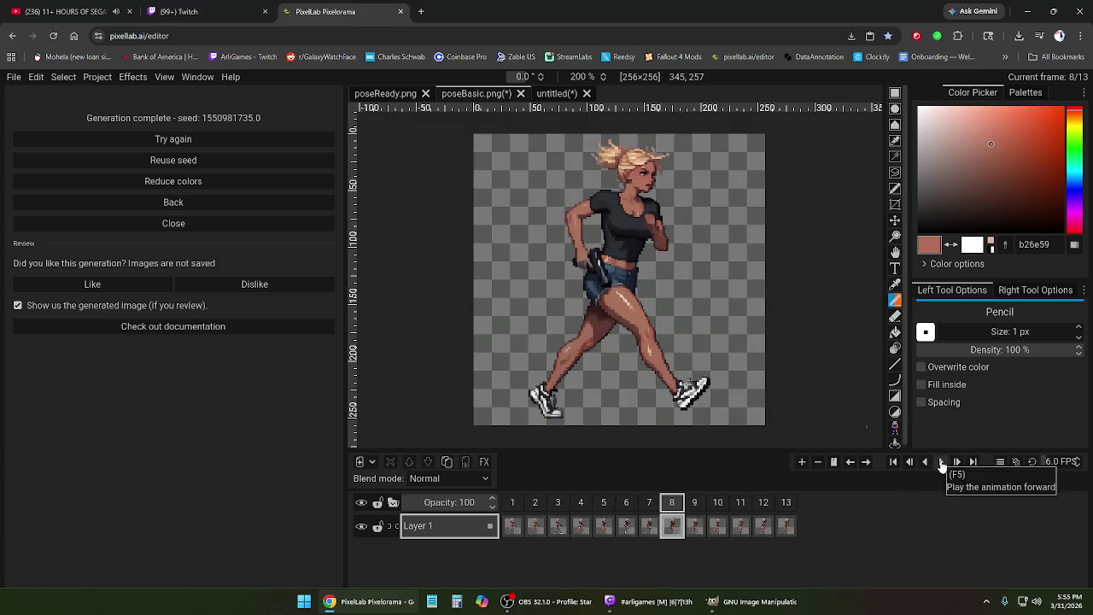
# - Inspect frames 10 through 13 of the 13-frame animation
pyautogui.click(718, 502)
pyautogui.click(741, 502)
pyautogui.click(764, 502)
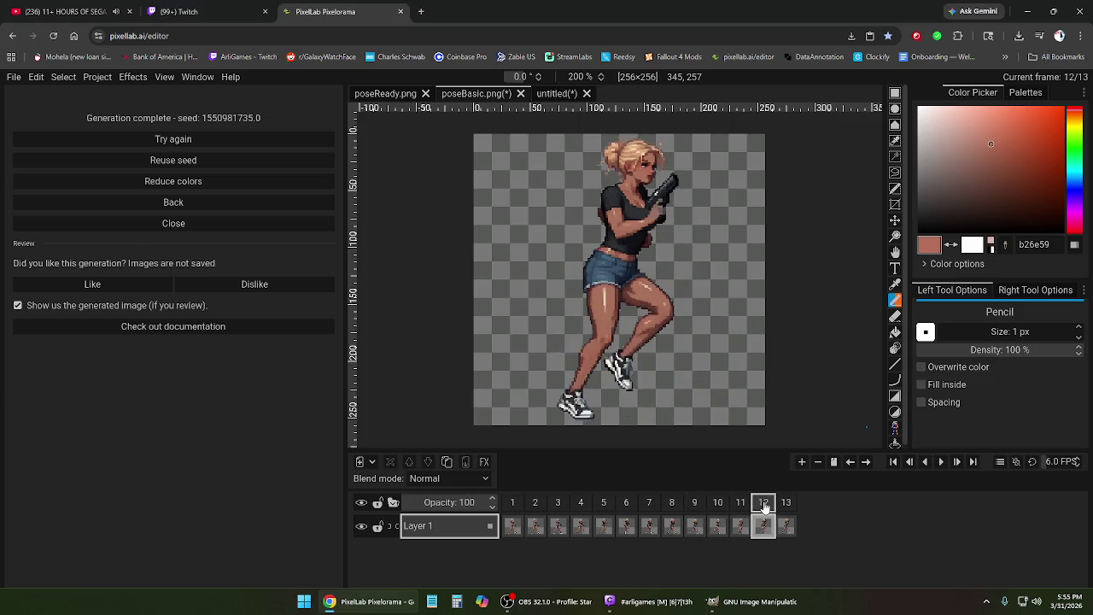
pyautogui.click(786, 503)
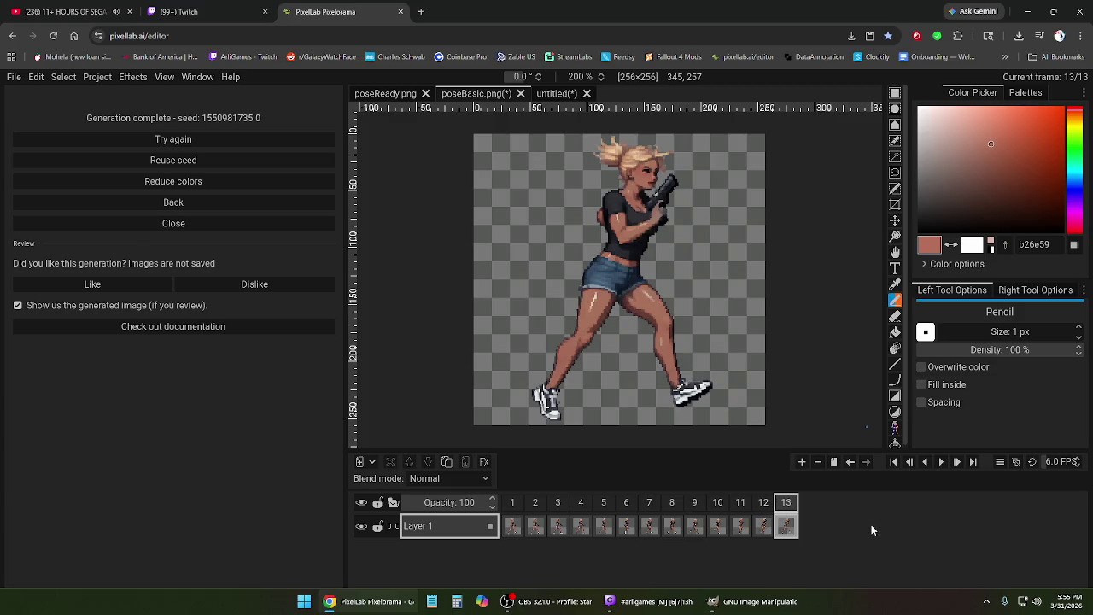
# - Check the poses on frames 2, 5, 4, 7, 9, 11, 13, 4 and 3
pyautogui.click(536, 503)
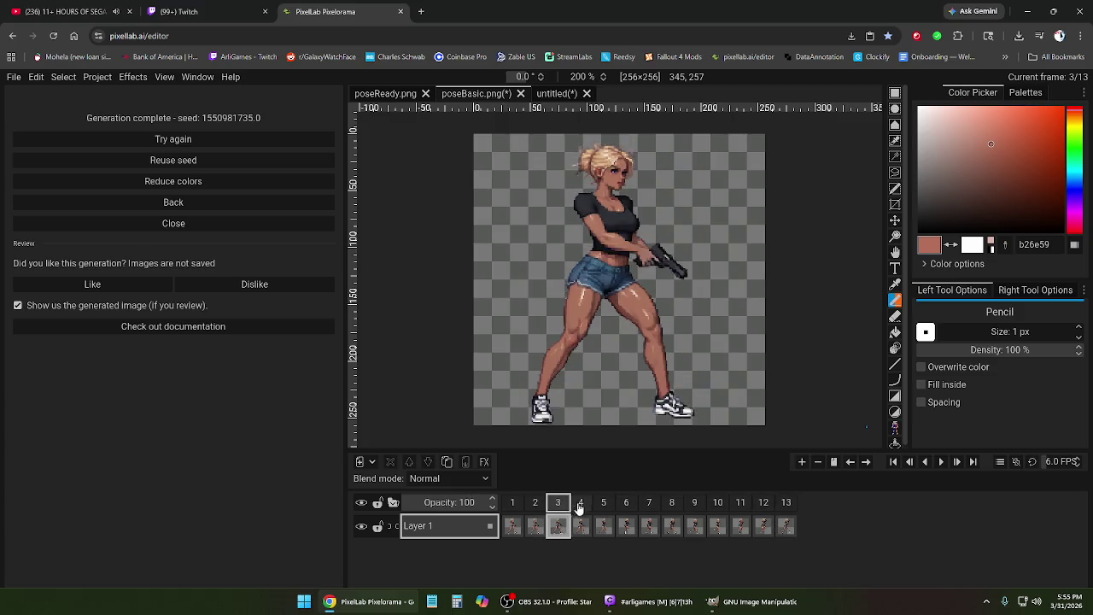
pyautogui.click(603, 503)
pyautogui.click(581, 503)
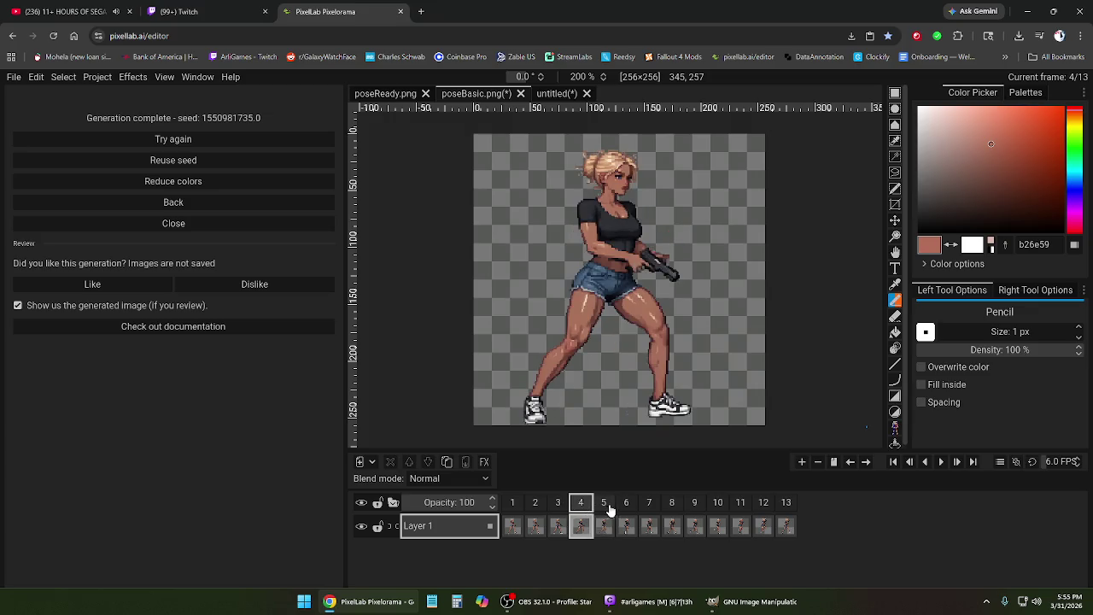
pyautogui.click(649, 503)
pyautogui.click(694, 503)
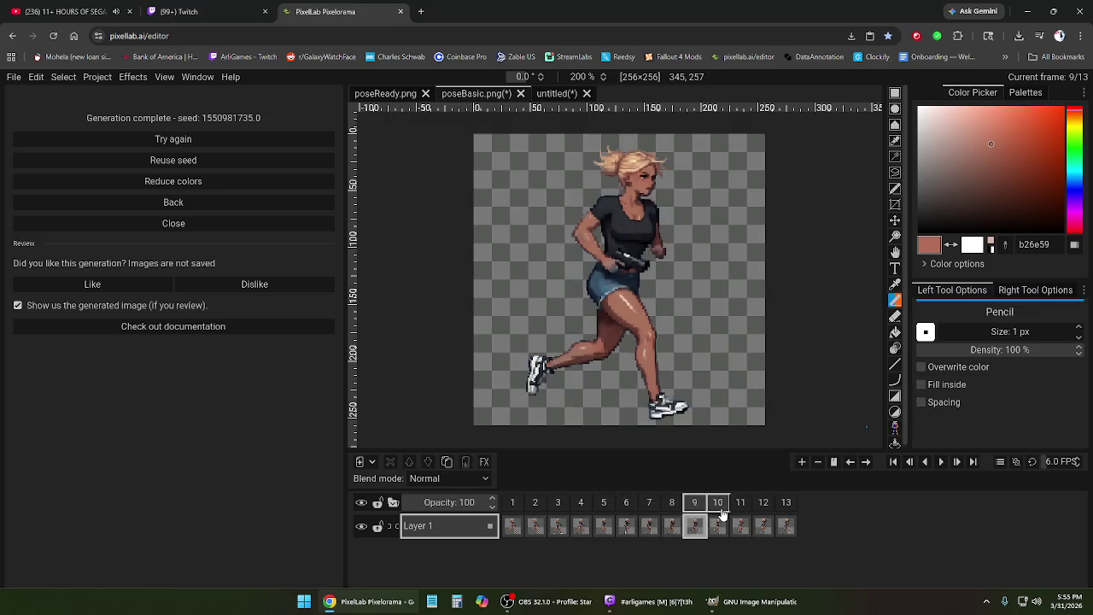
pyautogui.click(741, 503)
pyautogui.click(765, 508)
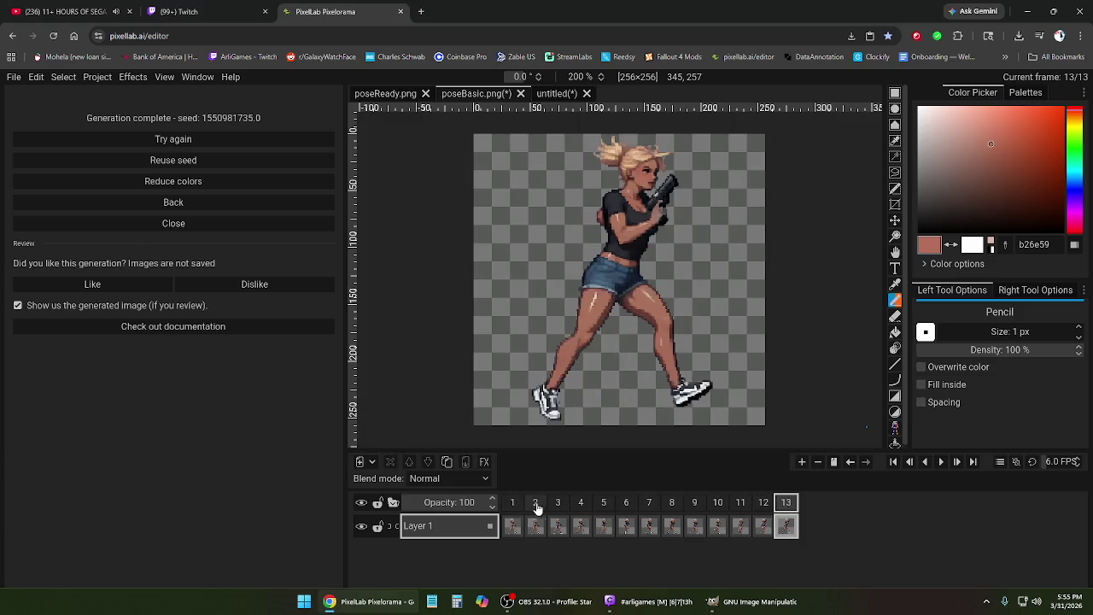
pyautogui.click(580, 506)
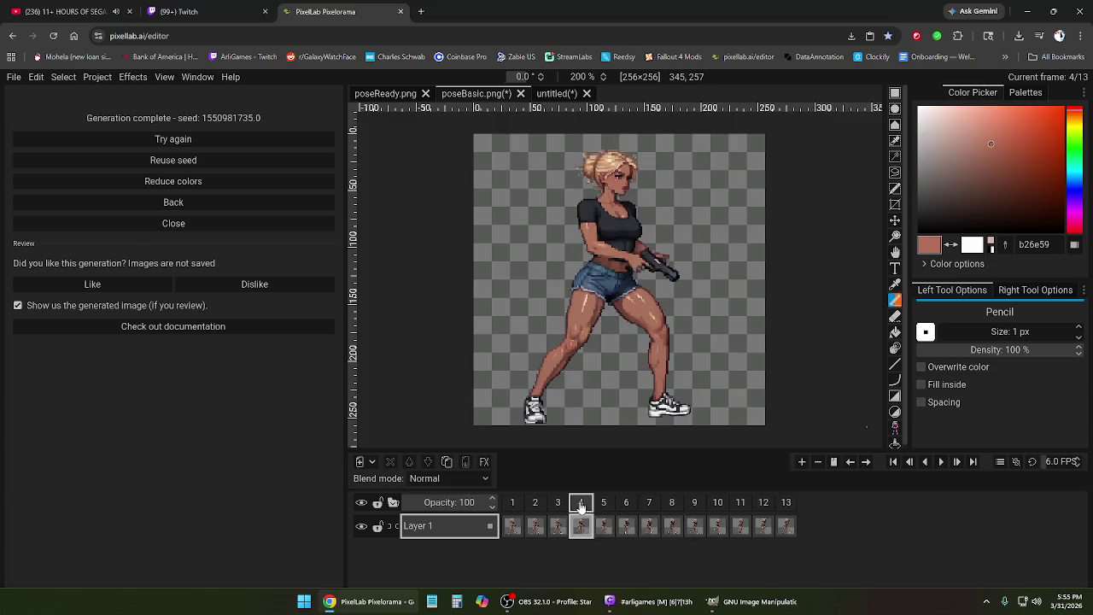
pyautogui.click(559, 504)
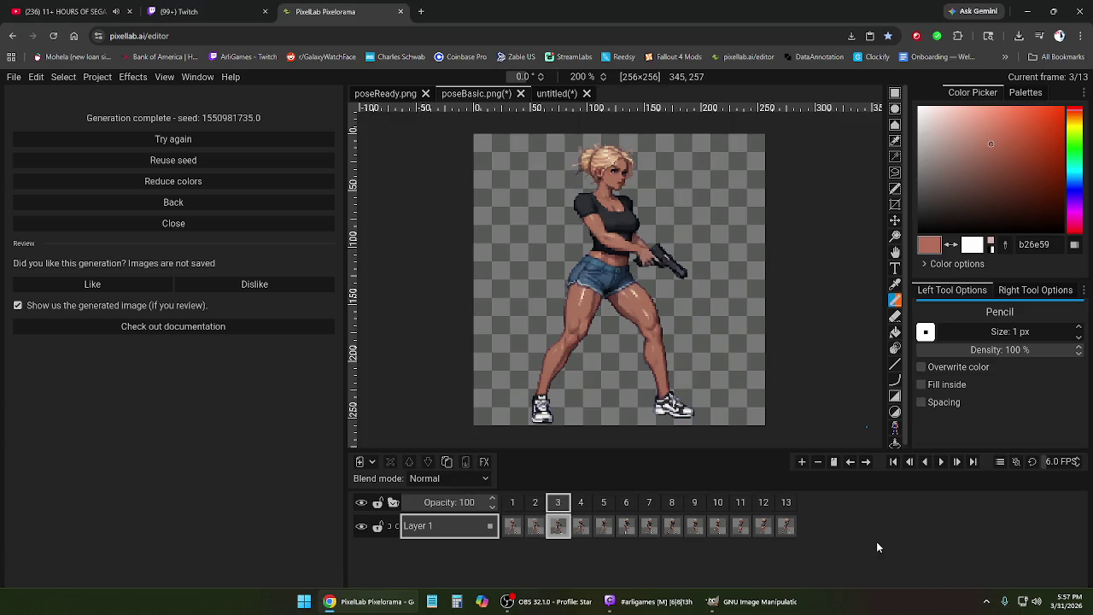
pyautogui.click(649, 513)
# - Step through frames 5, 6, 8 and 10 to 13 to inspect the later running poses
pyautogui.click(603, 504)
pyautogui.click(626, 504)
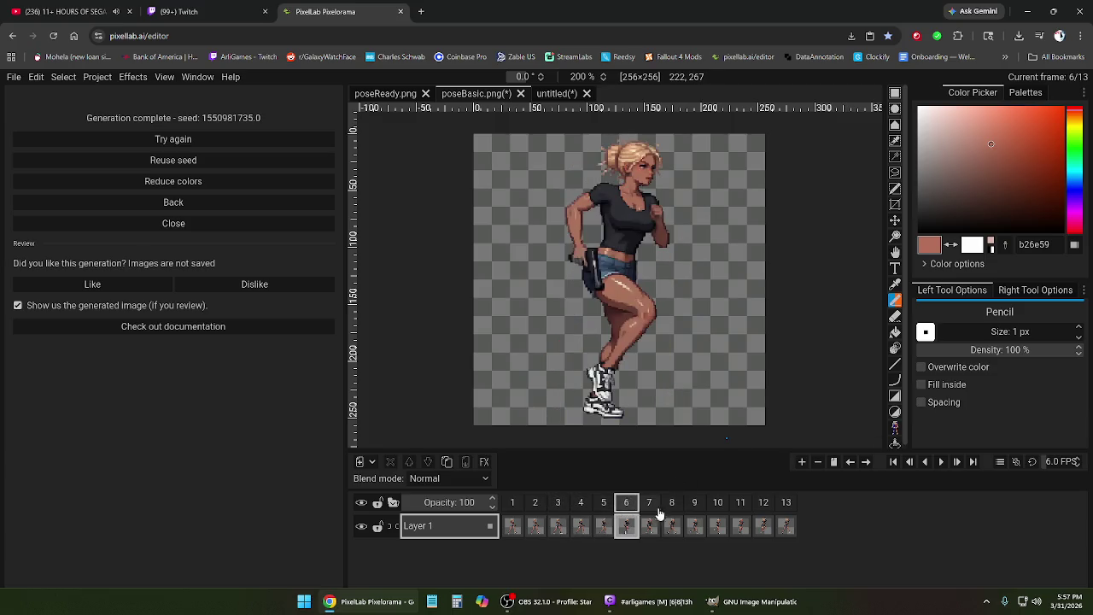
pyautogui.click(672, 506)
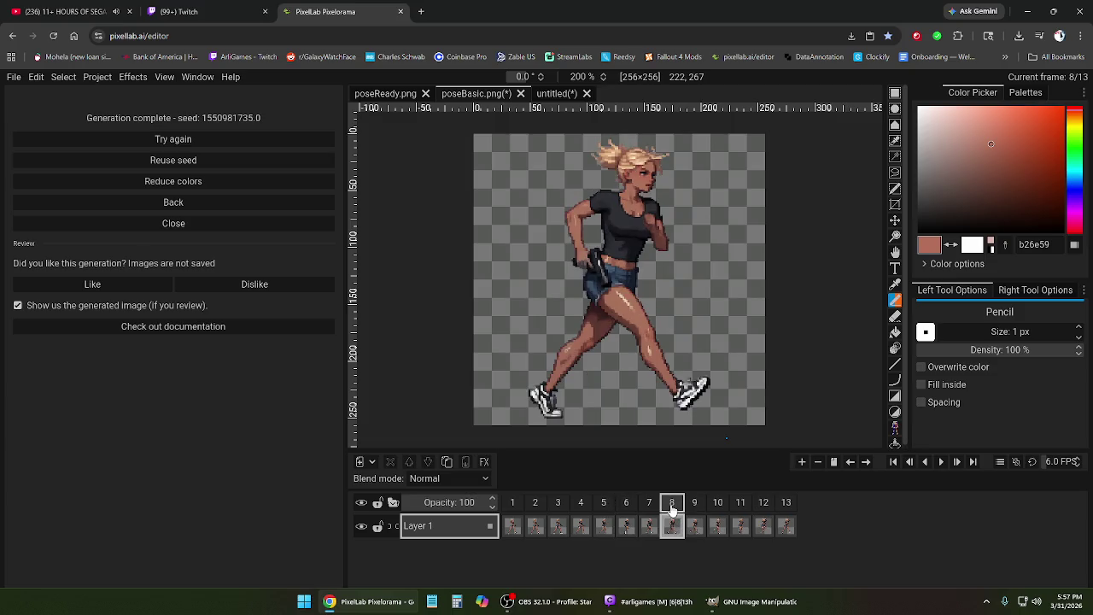
pyautogui.click(694, 504)
pyautogui.click(740, 504)
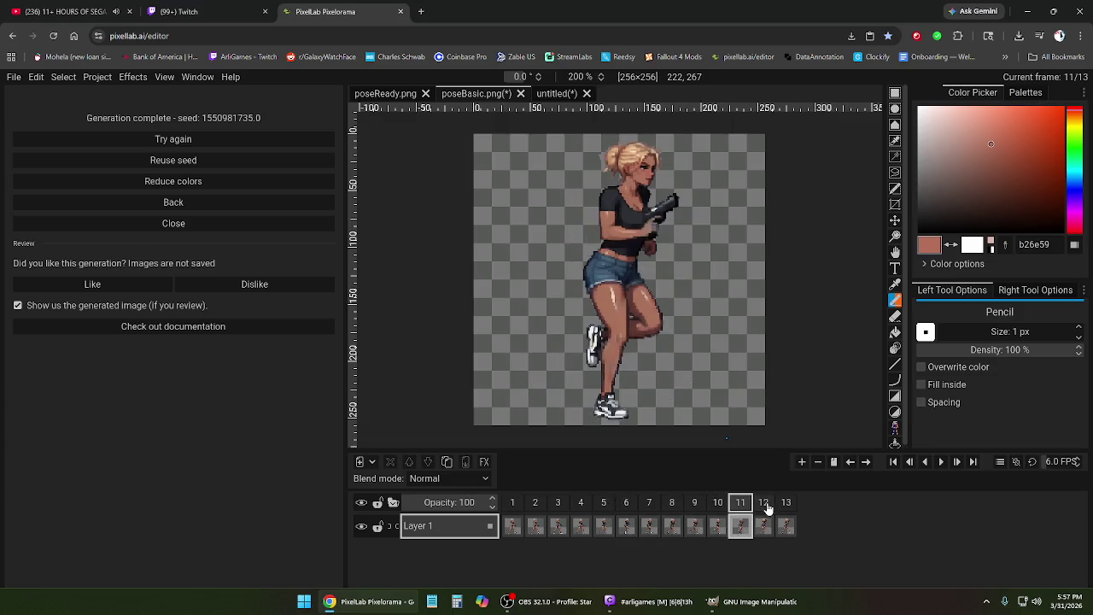
pyautogui.click(764, 504)
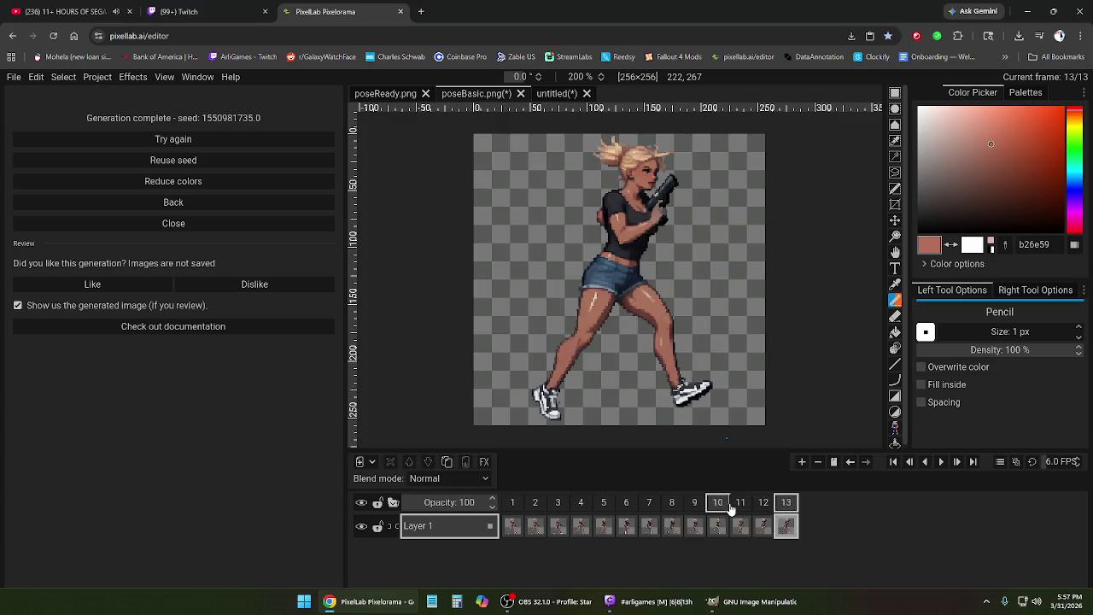
pyautogui.click(724, 505)
pyautogui.click(764, 506)
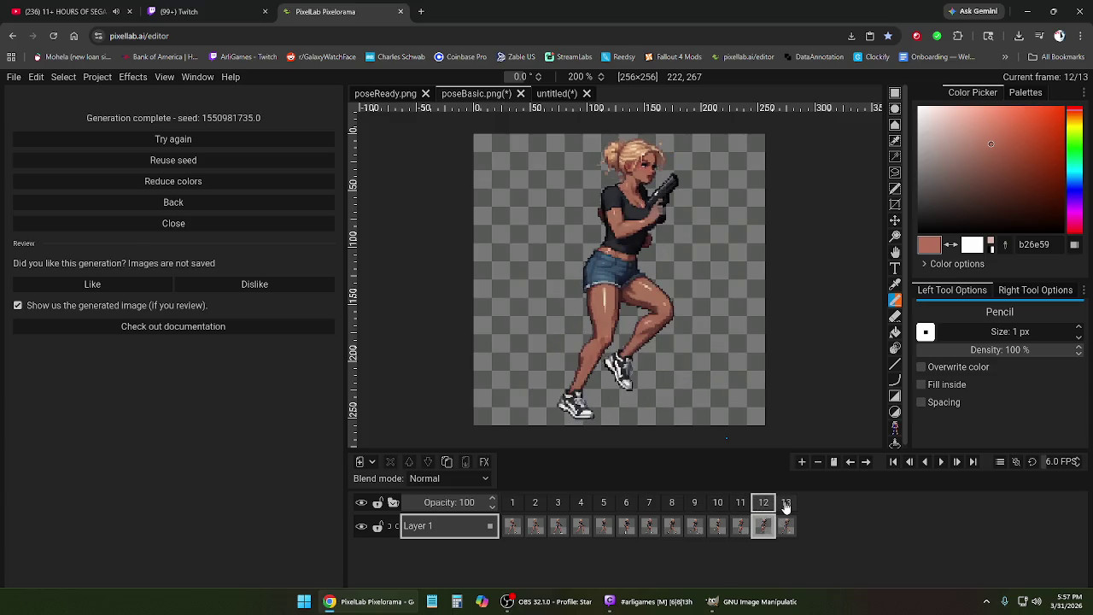
pyautogui.click(785, 503)
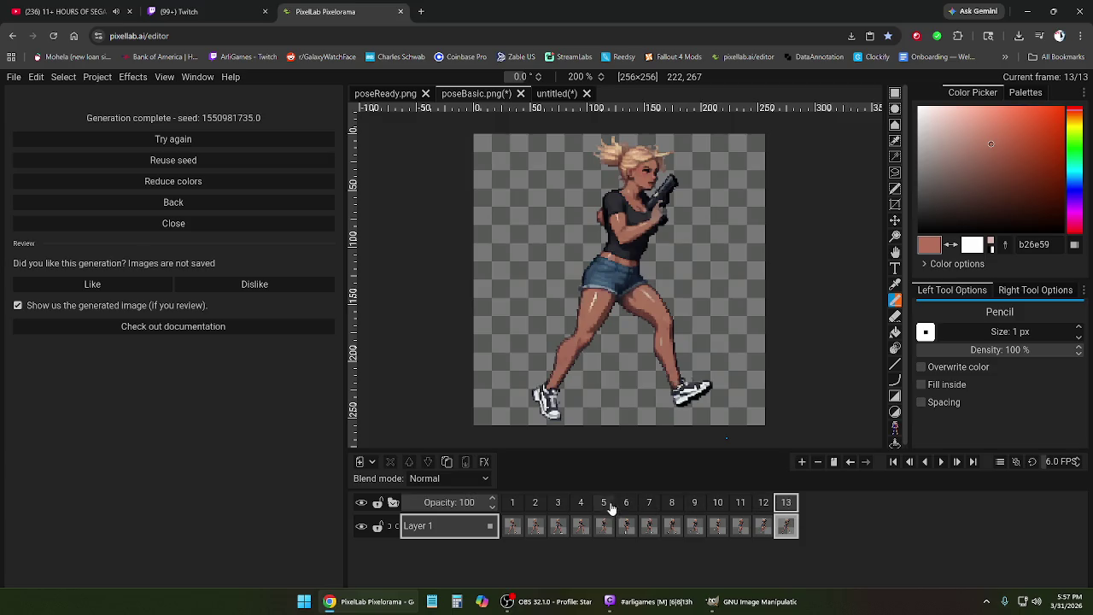
# - Check frames 3, 2 and 5, then compare frames 12 and 13
pyautogui.click(581, 504)
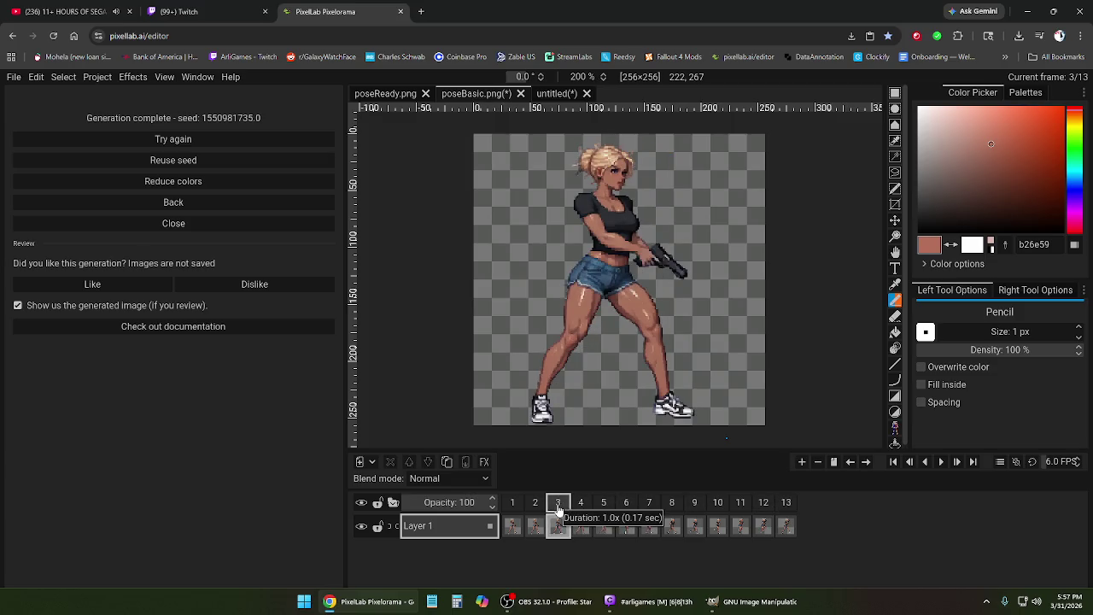
pyautogui.click(535, 504)
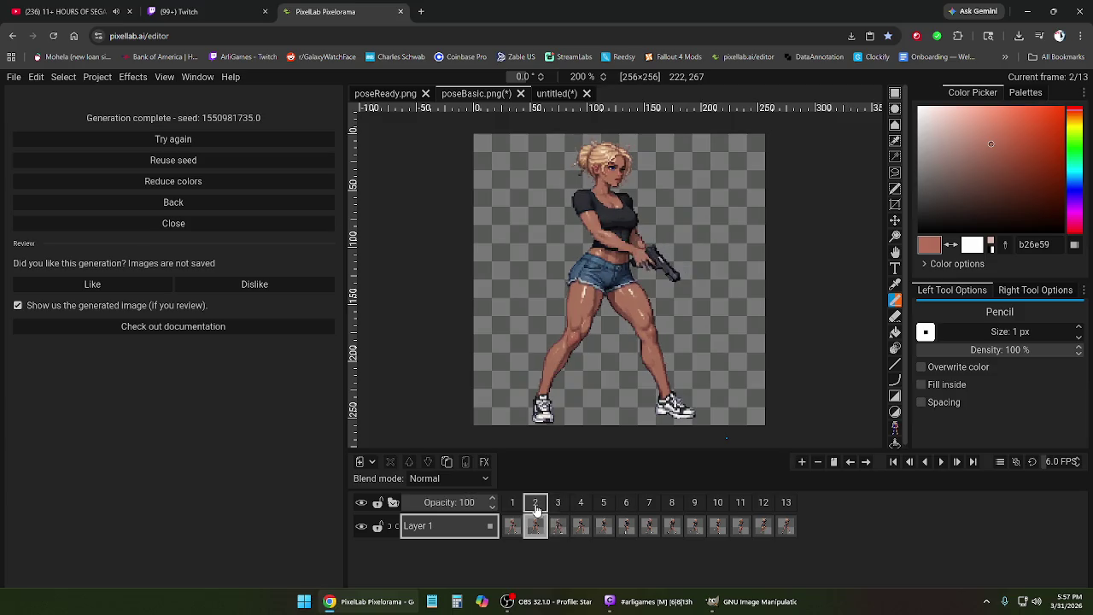
pyautogui.click(604, 504)
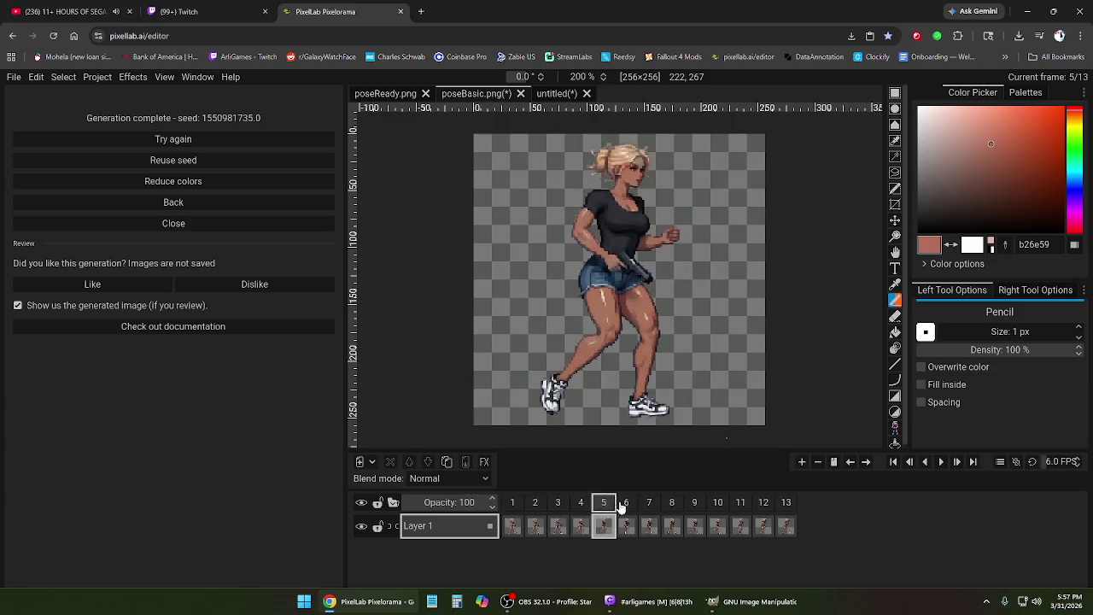
pyautogui.click(784, 506)
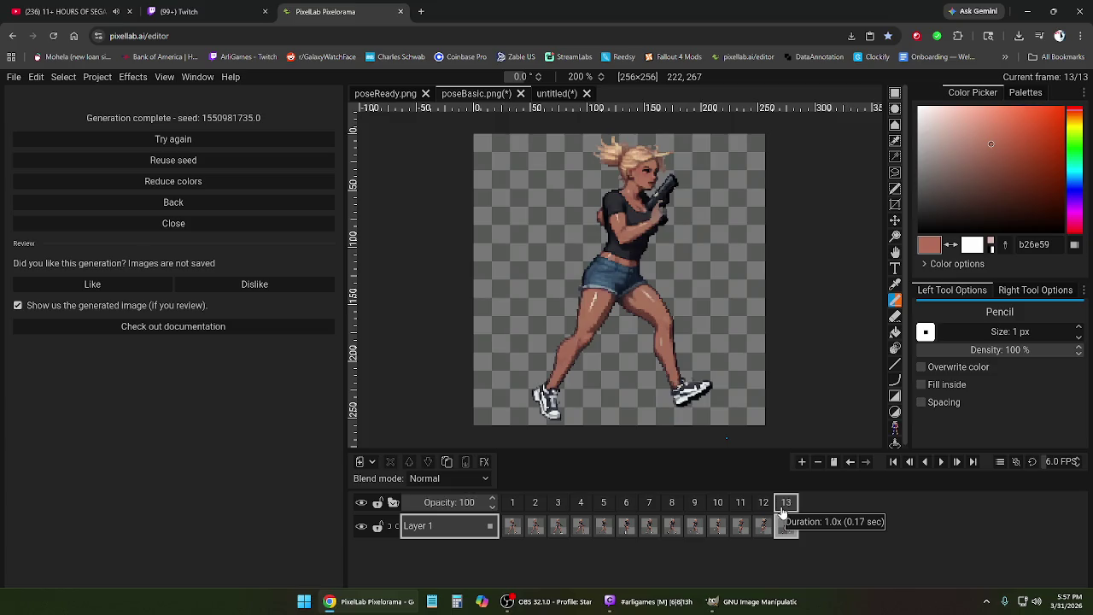
pyautogui.click(763, 504)
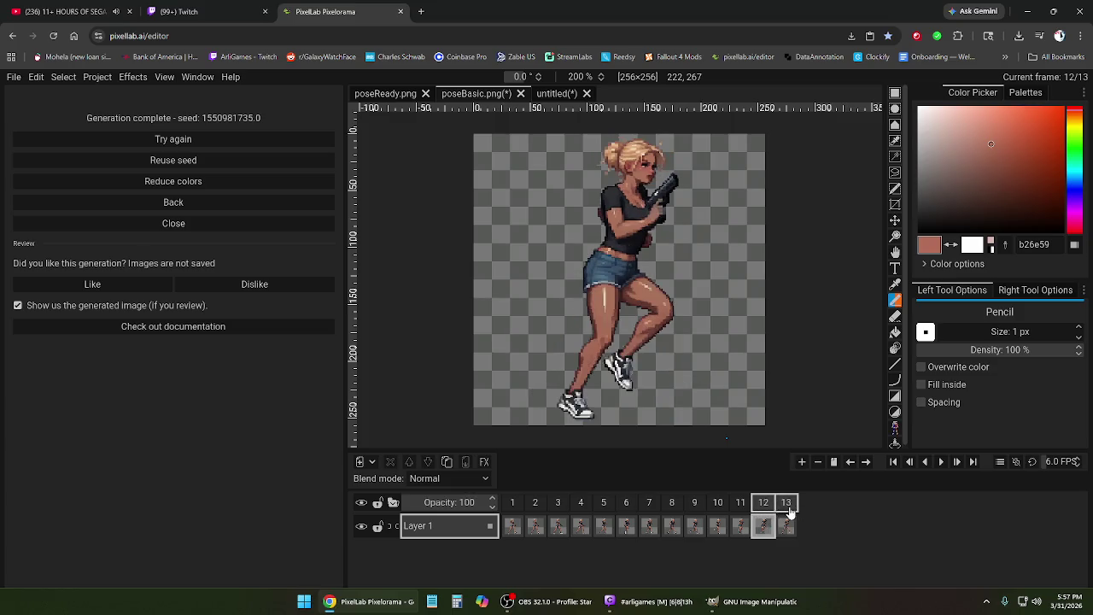
pyautogui.click(790, 505)
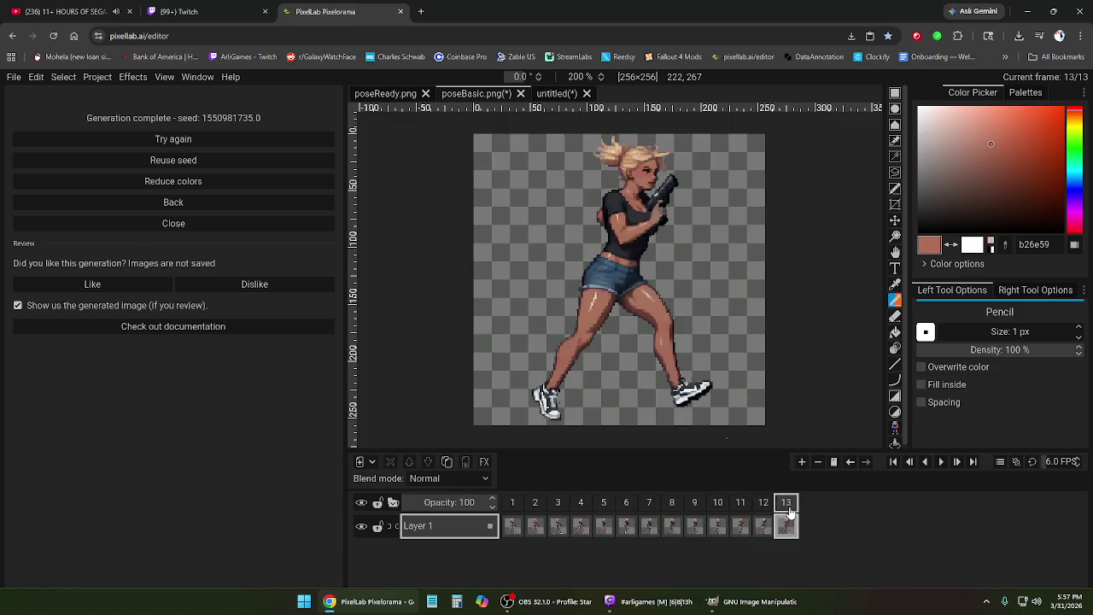
# - Step through frames 2 to 8 and 13, then return to frame 1 and open its options
pyautogui.click(535, 506)
pyautogui.click(558, 505)
pyautogui.click(606, 507)
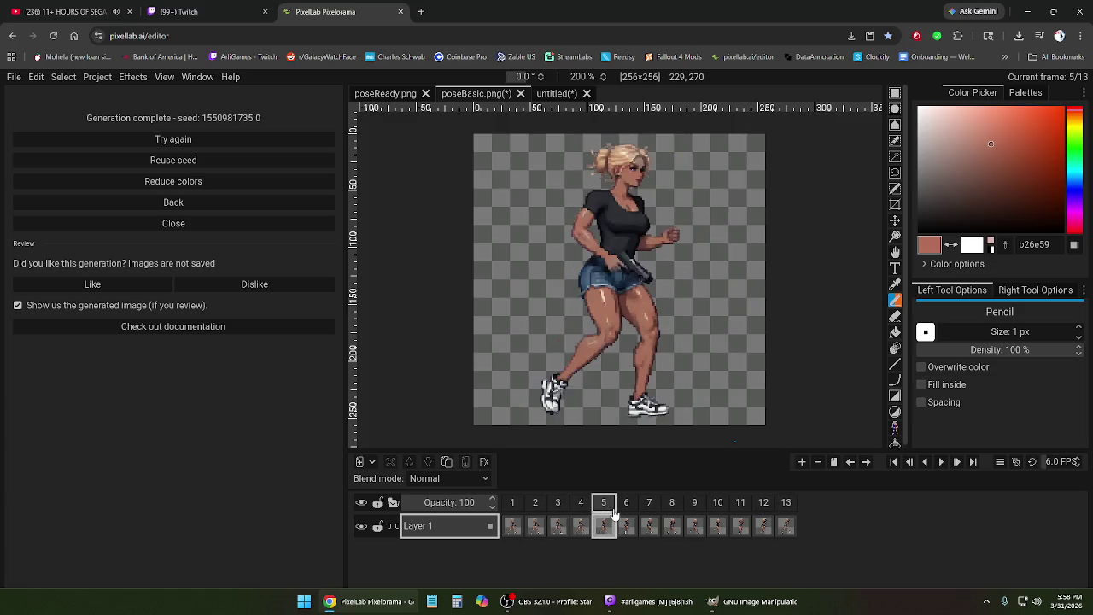
pyautogui.click(626, 507)
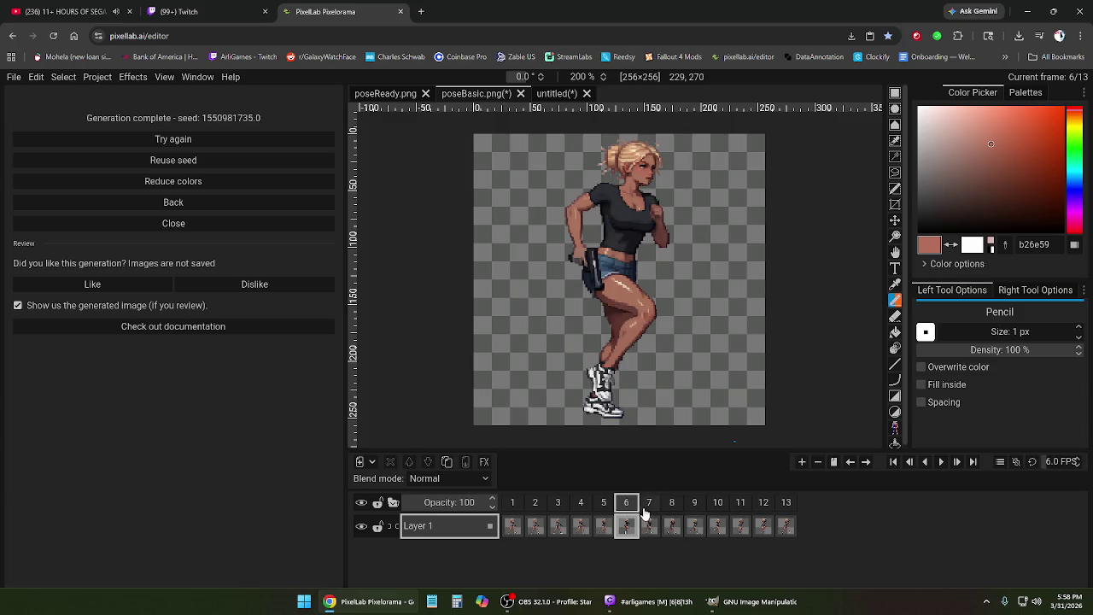
pyautogui.click(651, 509)
pyautogui.click(671, 506)
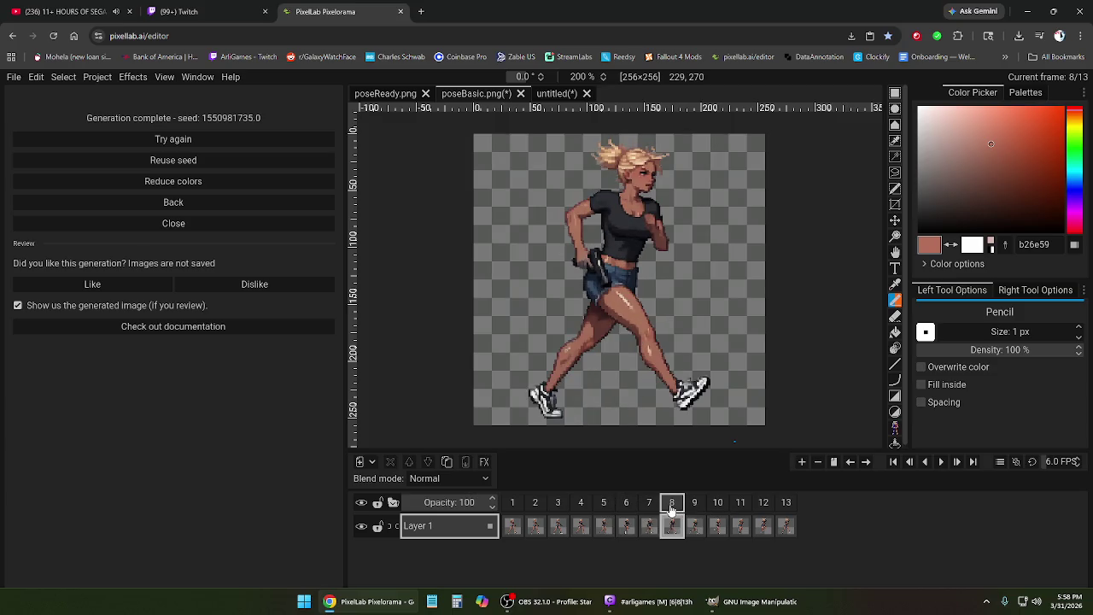
pyautogui.click(785, 507)
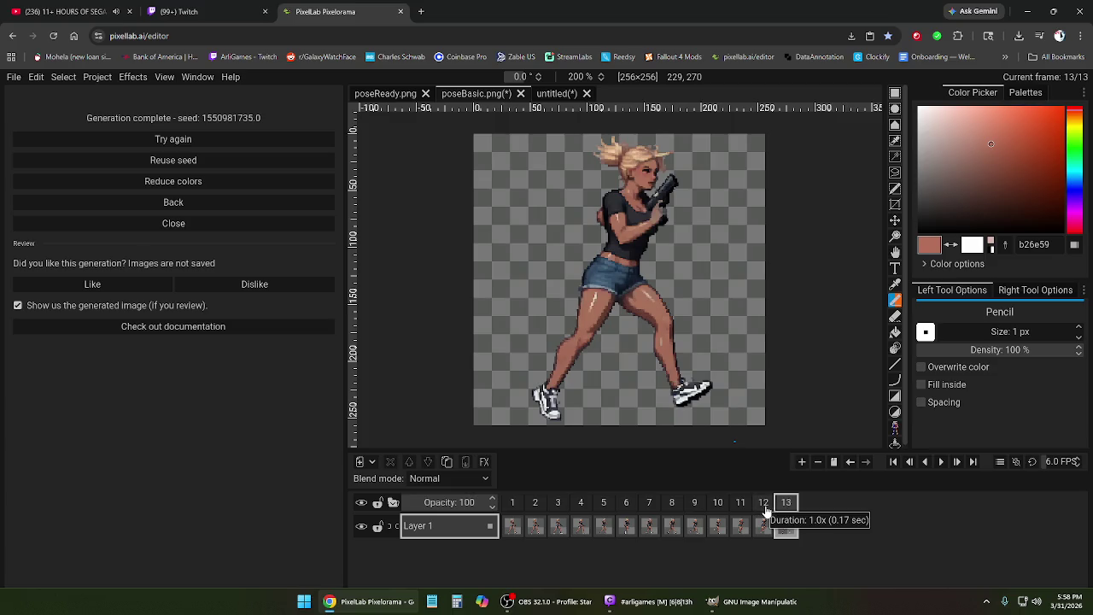
pyautogui.click(513, 504)
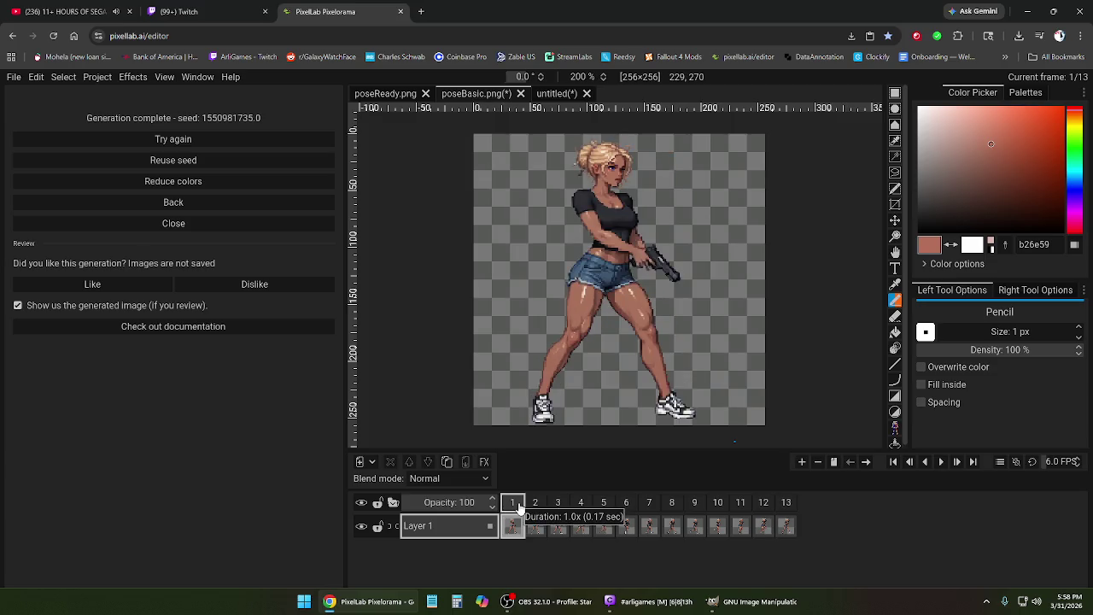
pyautogui.rightClick(518, 506)
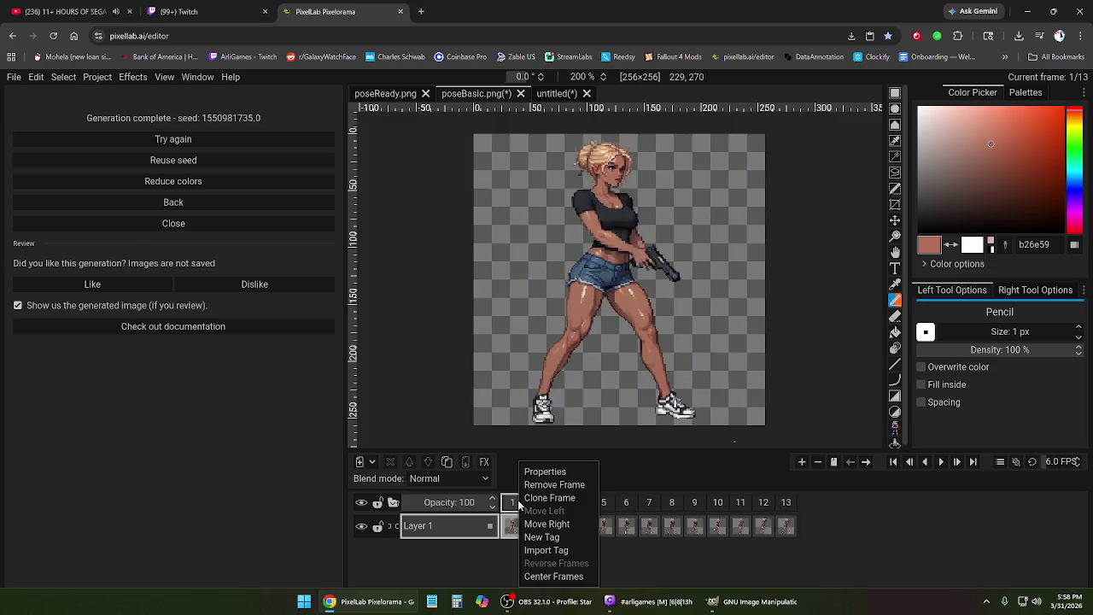
# - Remove the first frame three times, leaving 10 frames
pyautogui.click(547, 484)
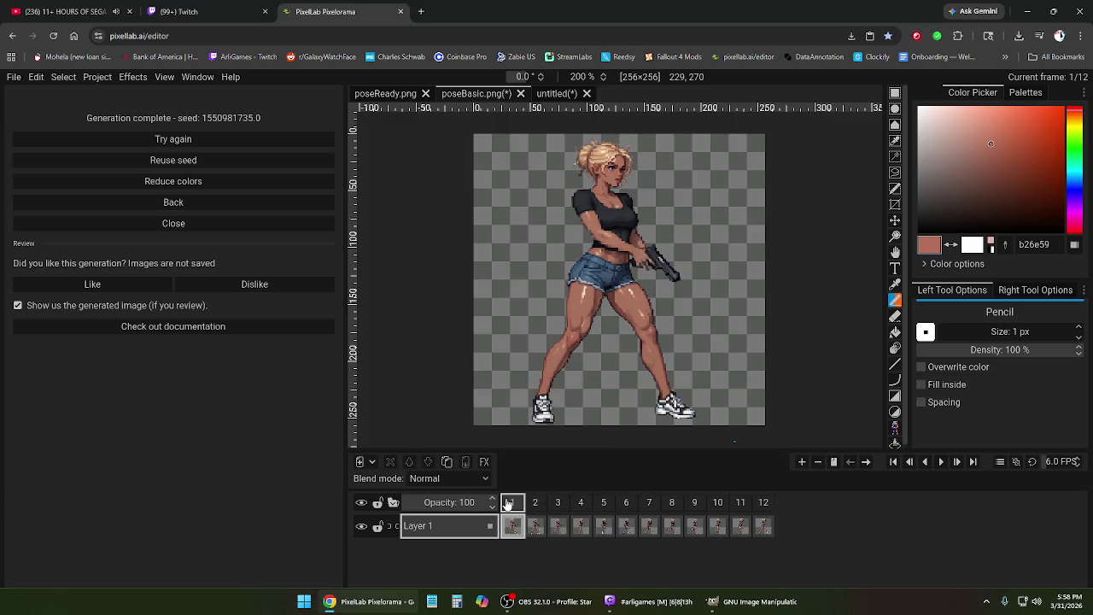
pyautogui.rightClick(508, 504)
pyautogui.click(525, 484)
pyautogui.rightClick(517, 504)
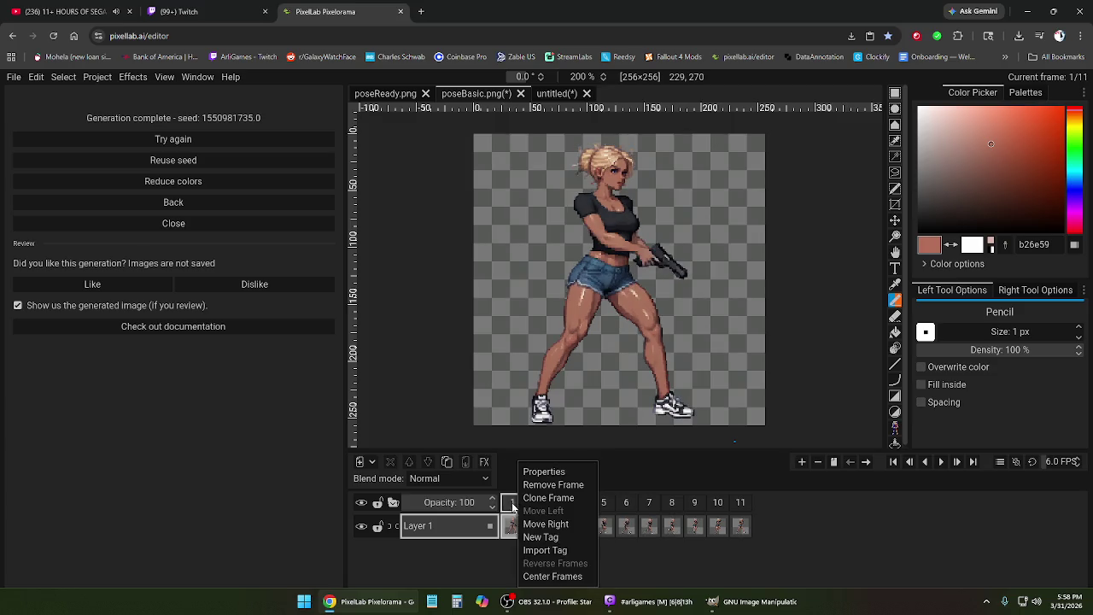
pyautogui.click(525, 485)
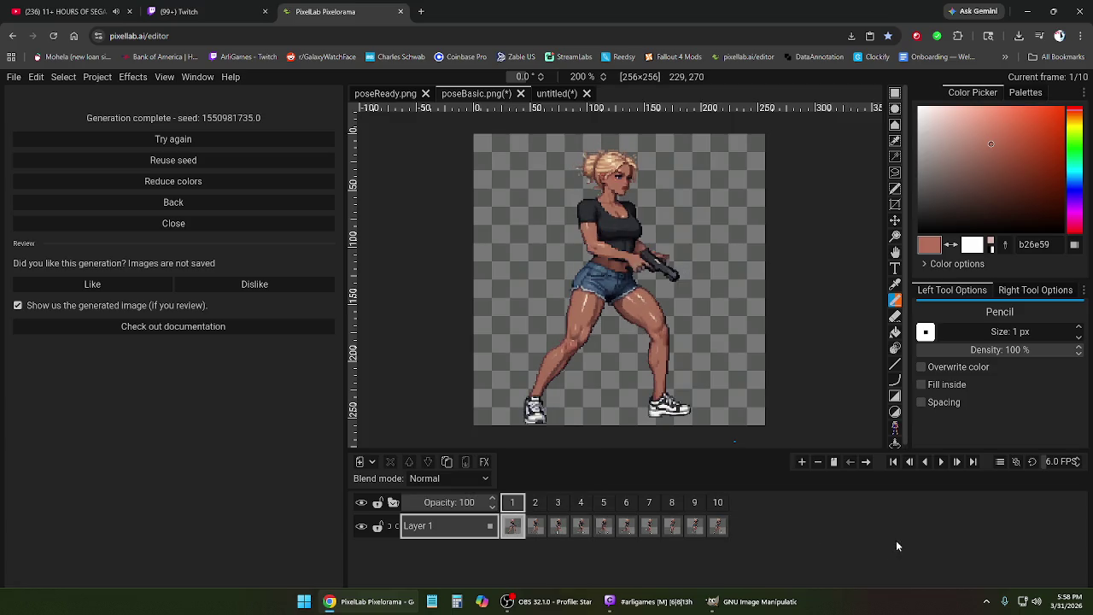
# - Preview the 10-frame loop, remove one more opening frame and play the 9-frame animation
pyautogui.click(941, 462)
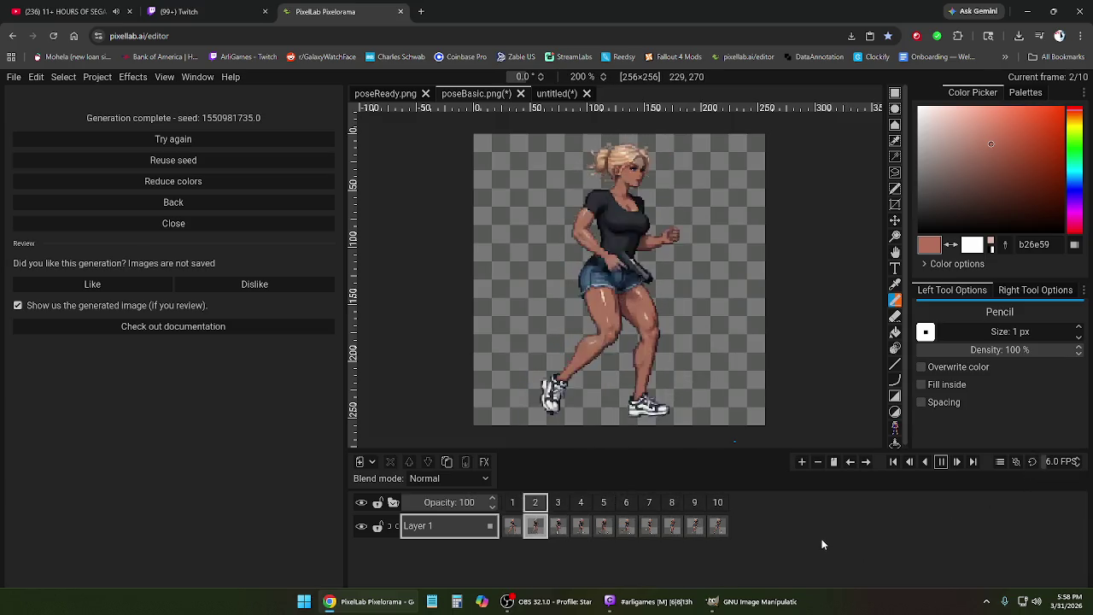
pyautogui.click(941, 462)
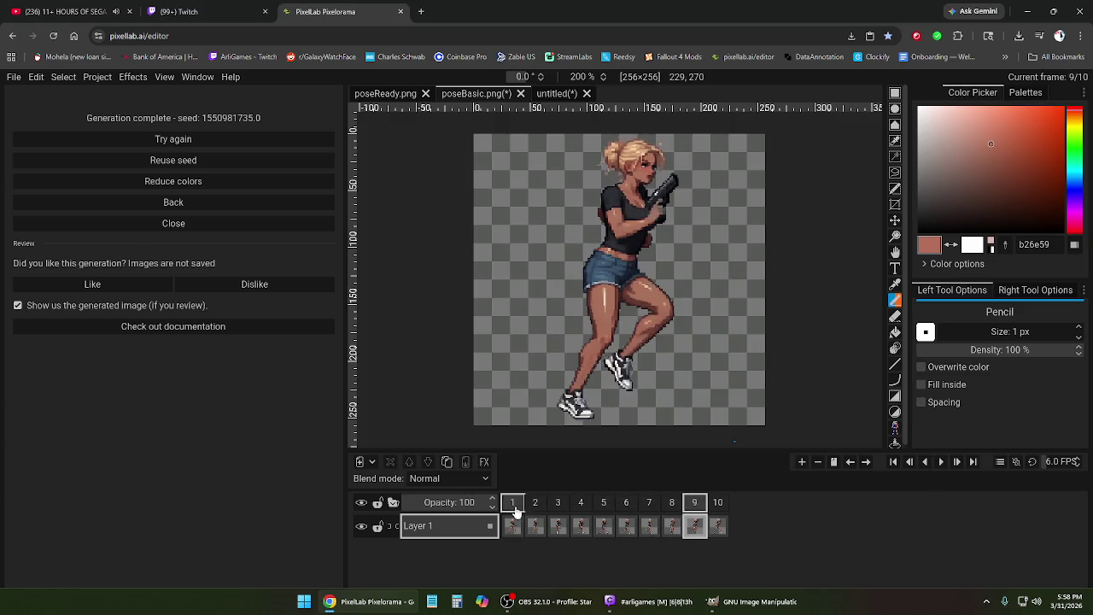
pyautogui.rightClick(511, 505)
pyautogui.click(546, 484)
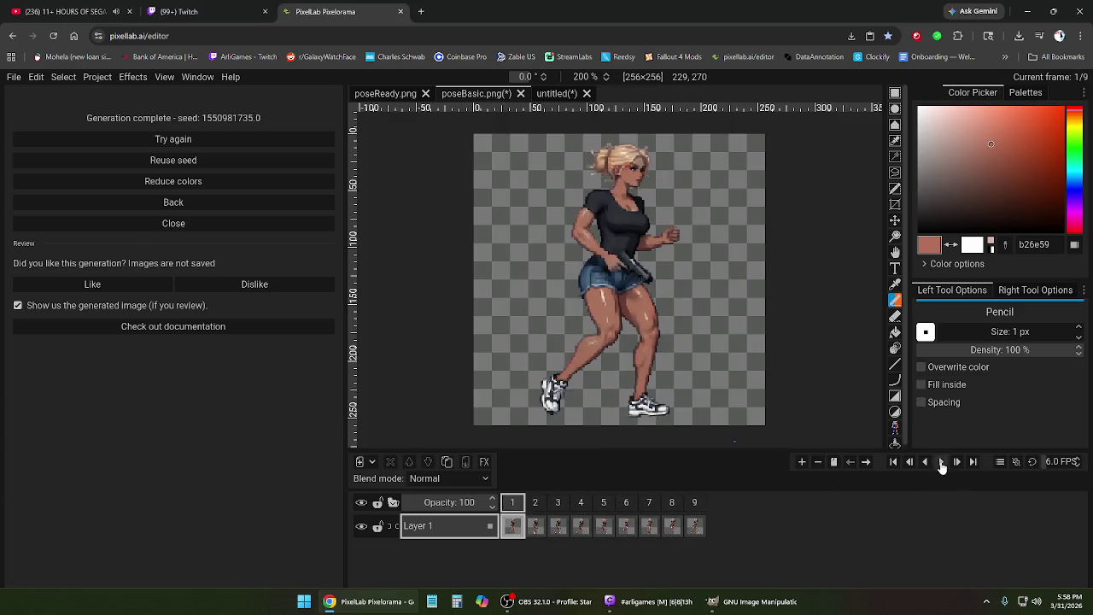
pyautogui.click(941, 463)
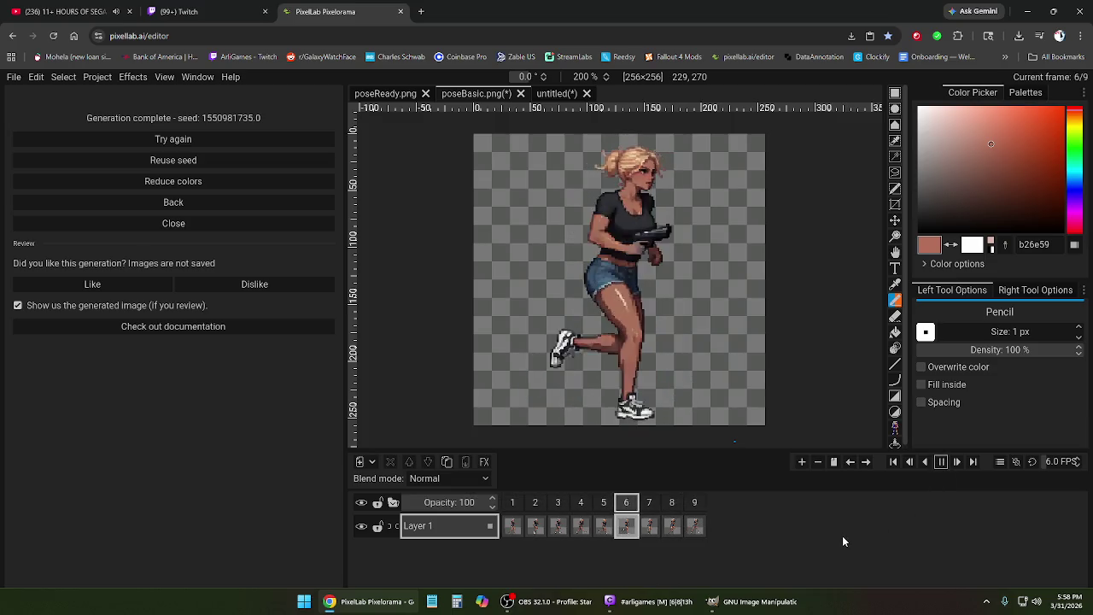
pyautogui.scroll(-1, 693, 330)
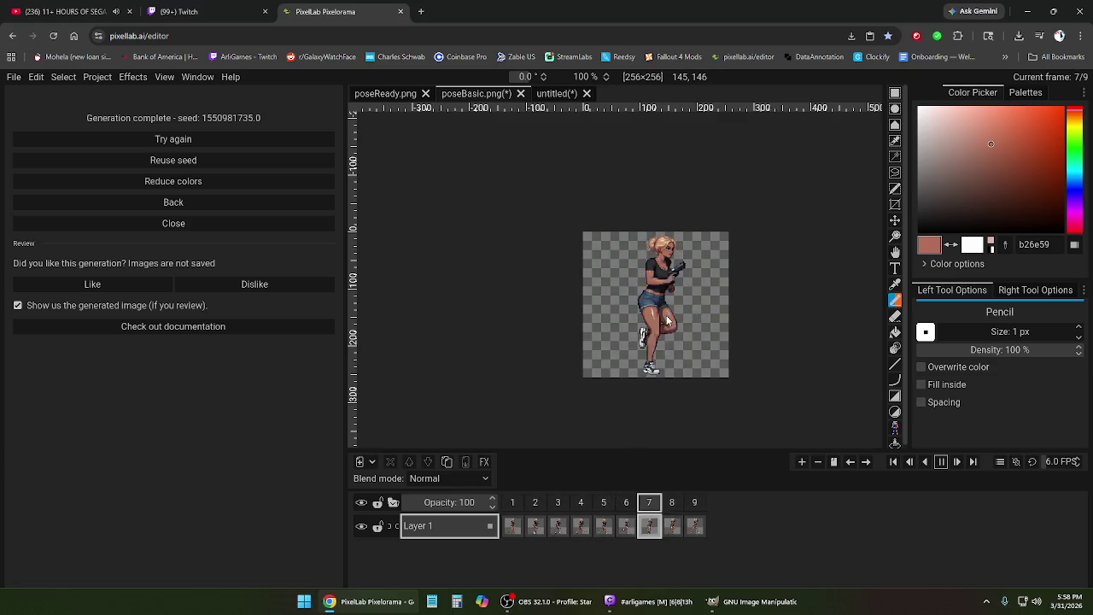
# - Stop playback and remove frame 1, leaving 8 frames
pyautogui.scroll(2, 673, 320)
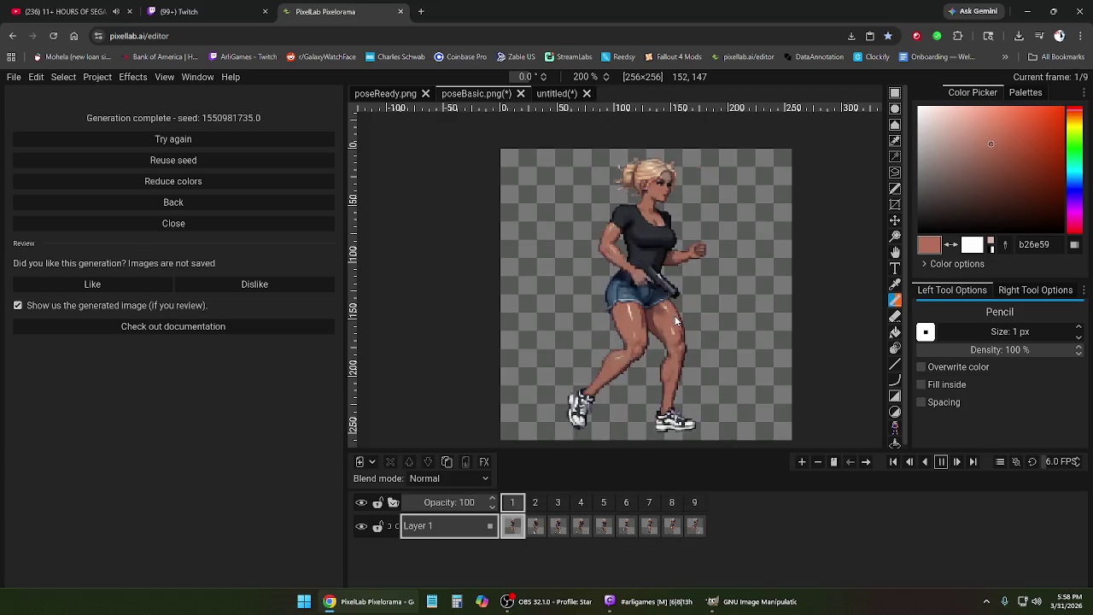
pyautogui.scroll(-2, 675, 316)
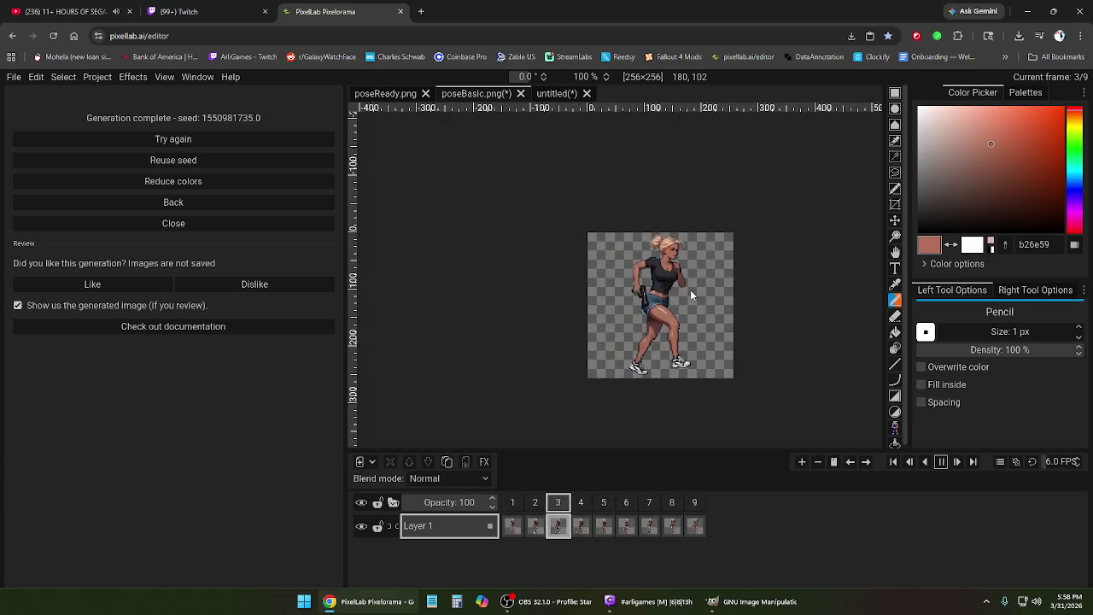
pyautogui.scroll(1, 692, 299)
pyautogui.scroll(-1, 696, 311)
pyautogui.scroll(1, 705, 329)
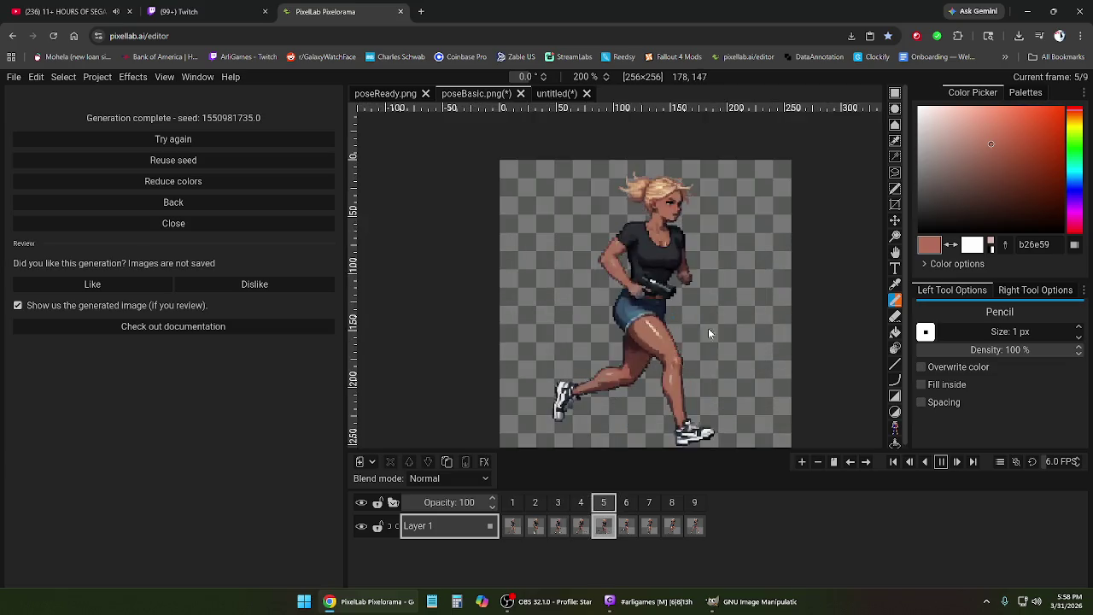
pyautogui.click(941, 462)
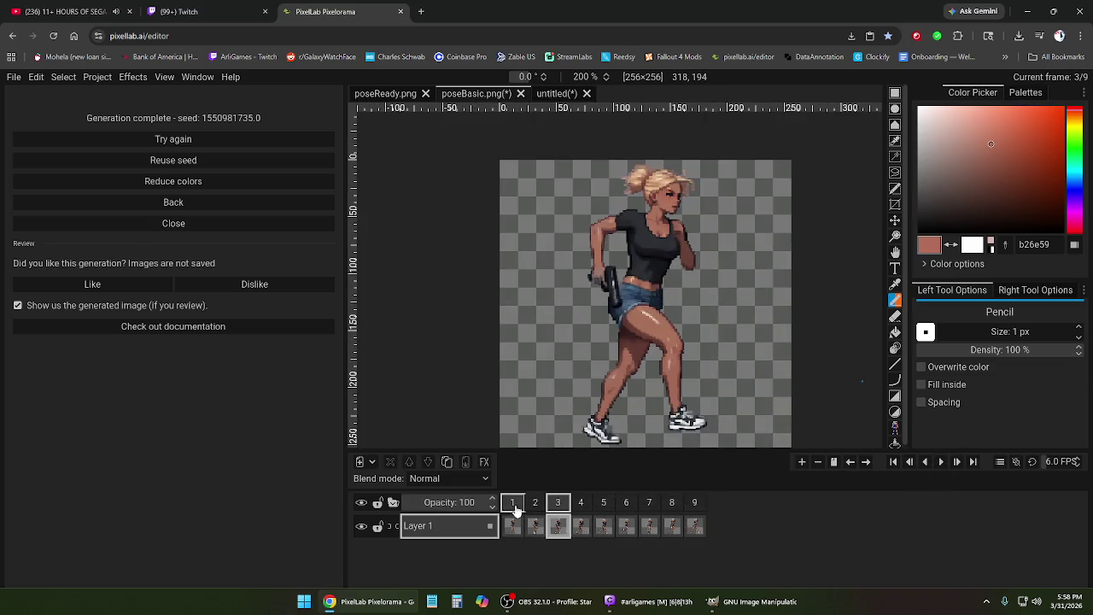
pyautogui.rightClick(515, 510)
pyautogui.click(534, 485)
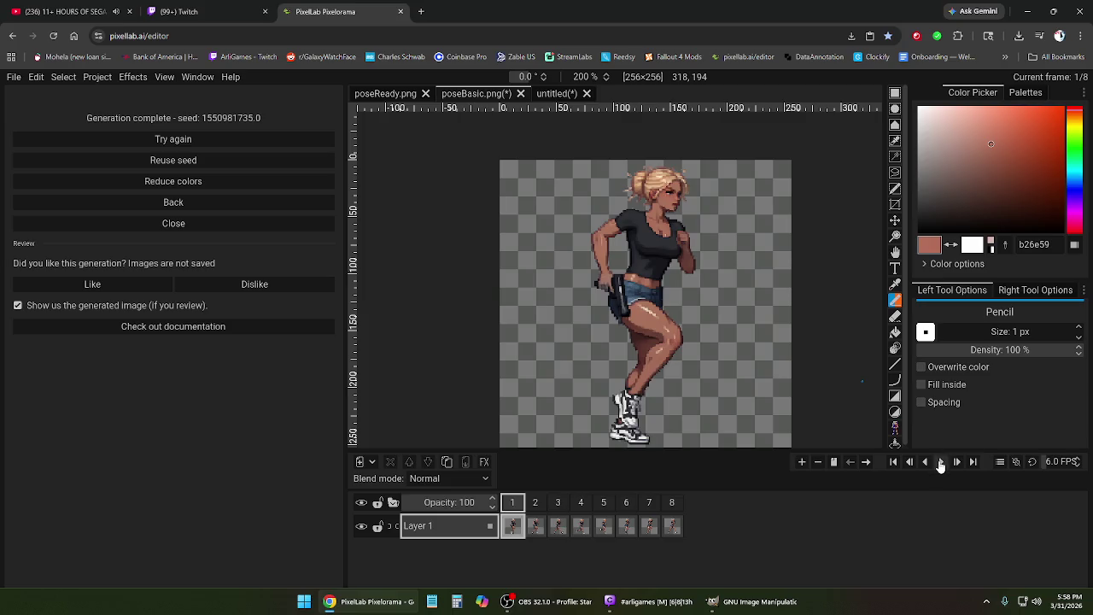
# - Replay the 8-frame animation, then add a new ninth frame and select it
pyautogui.click(940, 462)
pyautogui.scroll(-1, 721, 359)
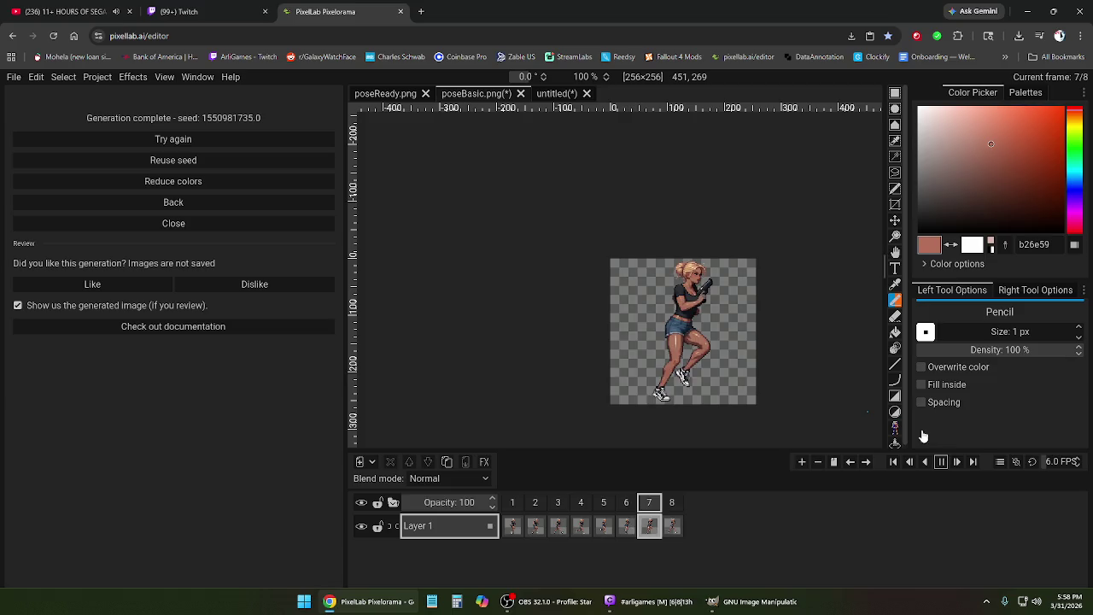
pyautogui.click(941, 463)
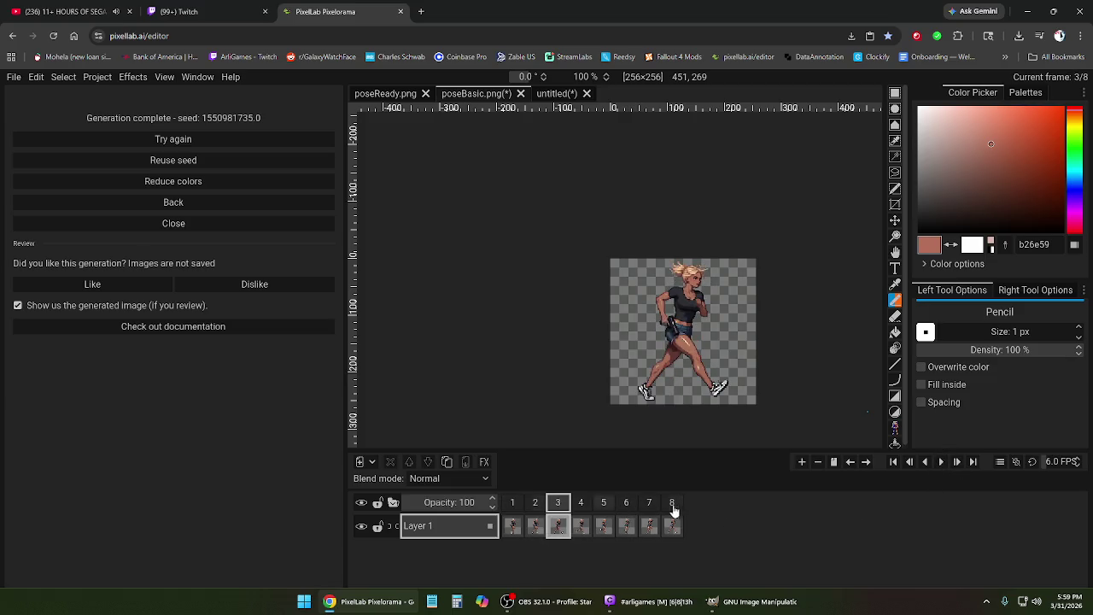
pyautogui.click(535, 510)
pyautogui.click(694, 506)
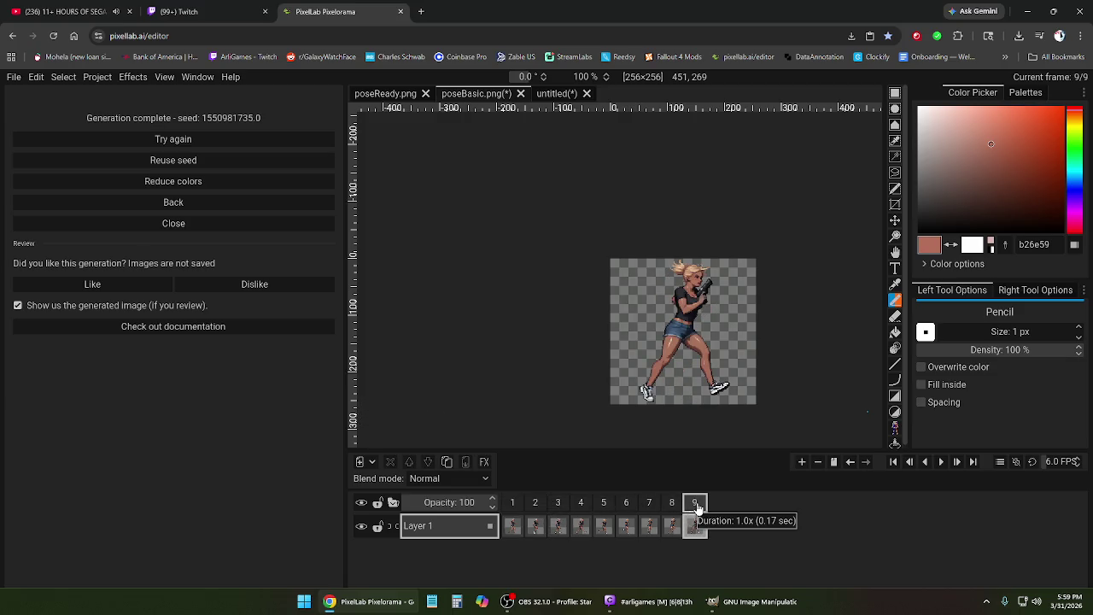
pyautogui.scroll(2, 726, 366)
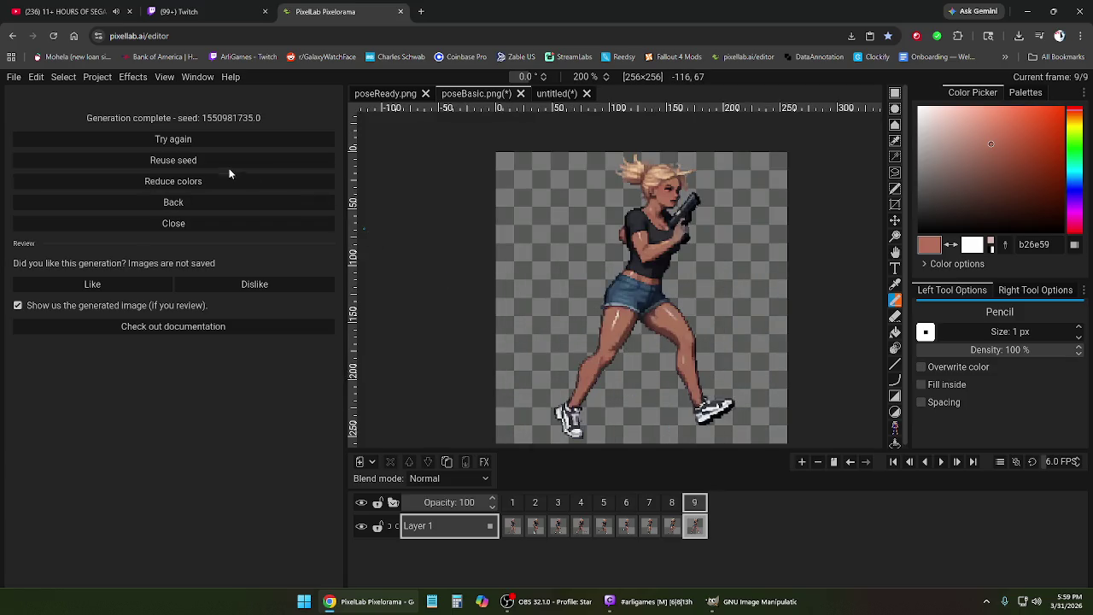
pyautogui.click(195, 202)
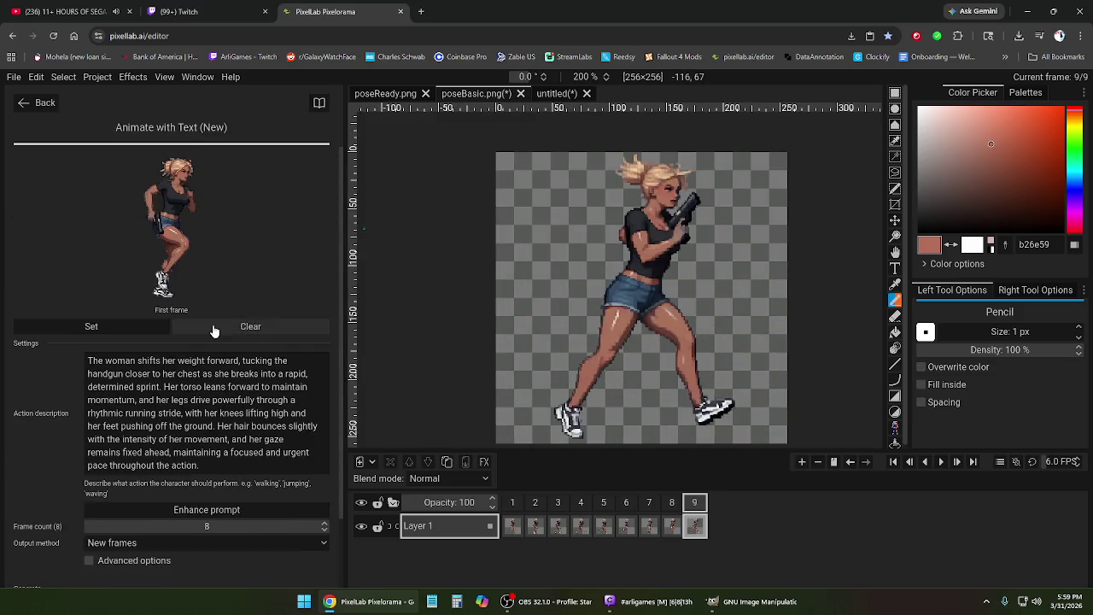
# - Use frame 9 as the first-frame image and generate the 8-frame sprint continuation
pyautogui.click(214, 327)
pyautogui.click(91, 326)
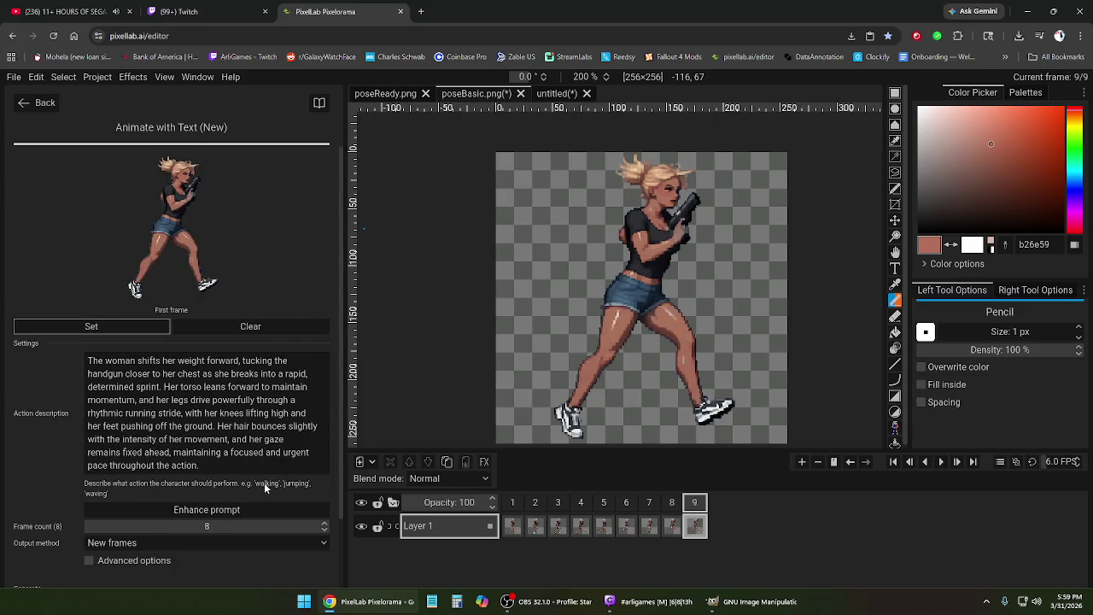
pyautogui.scroll(-2, 263, 500)
pyautogui.scroll(-1, 261, 514)
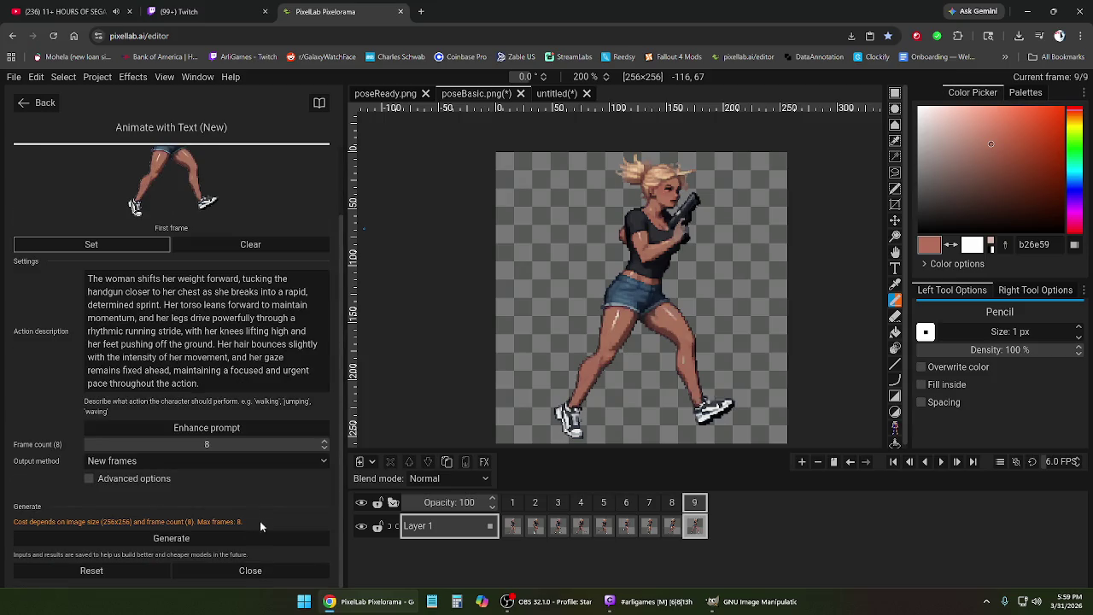
pyautogui.click(220, 539)
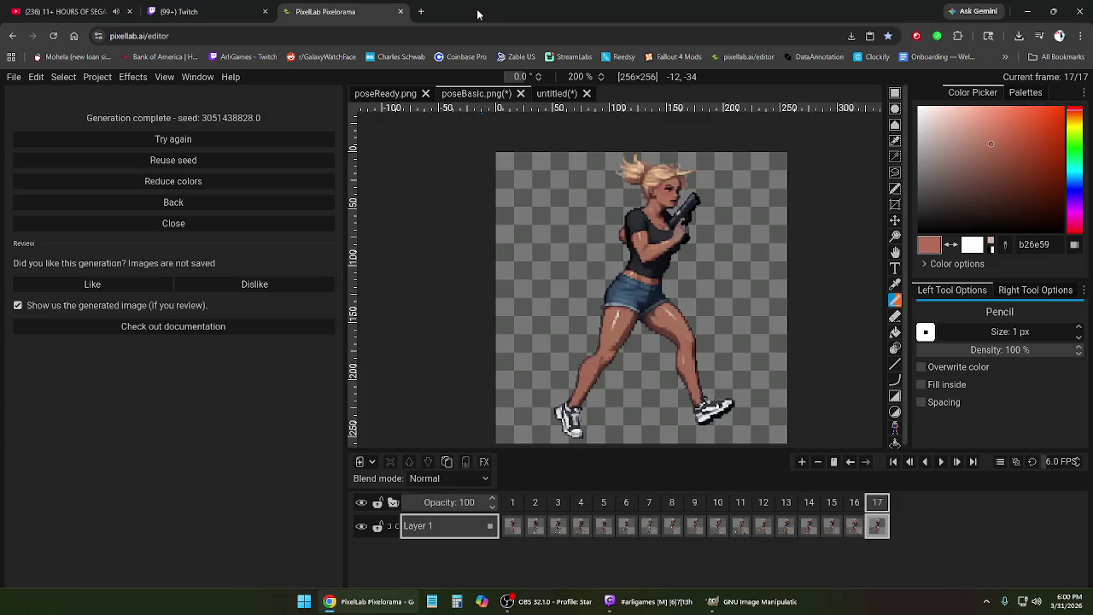
pyautogui.click(562, 95)
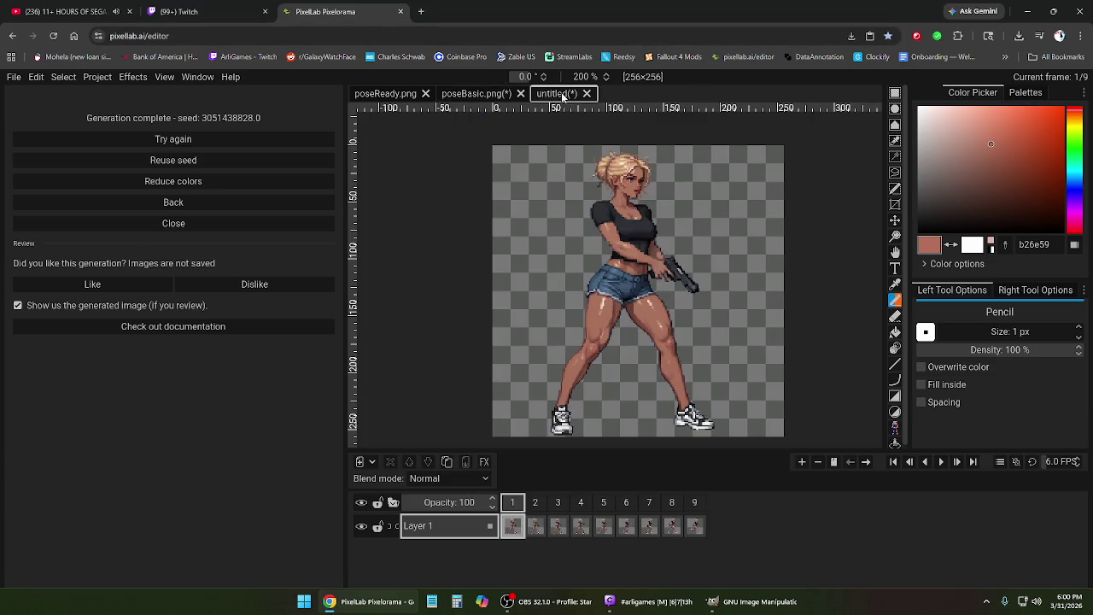
pyautogui.click(943, 464)
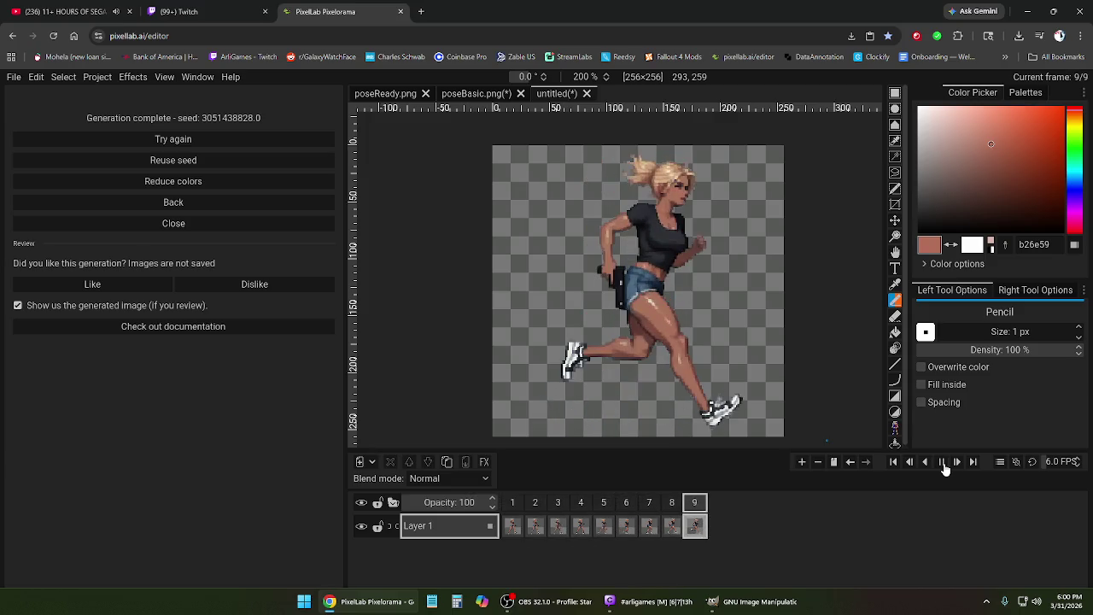
pyautogui.click(479, 92)
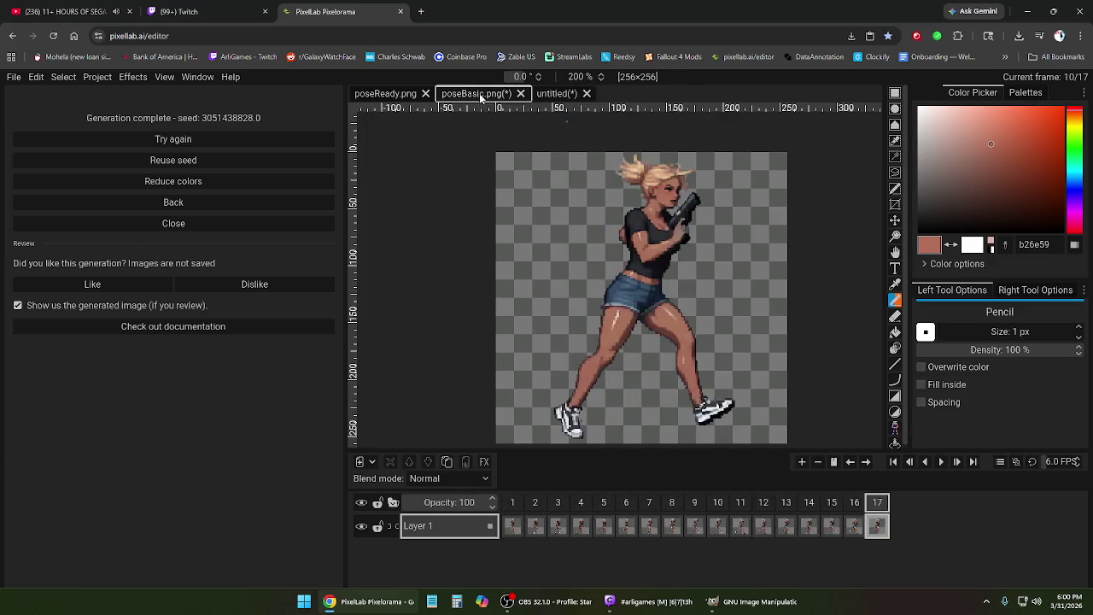
pyautogui.click(717, 504)
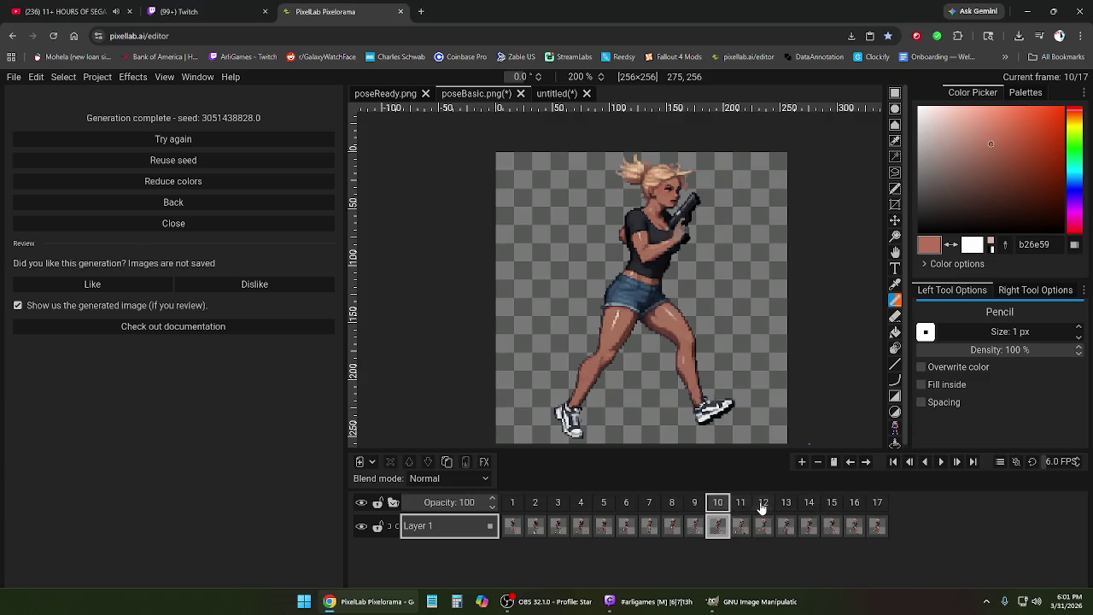
pyautogui.click(764, 504)
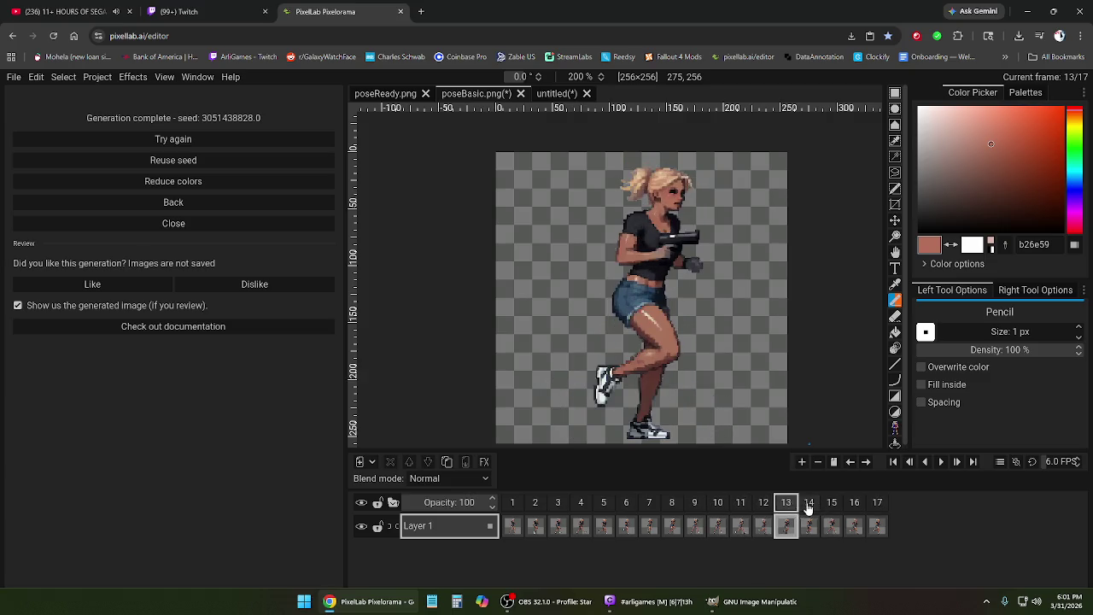
pyautogui.click(809, 504)
pyautogui.click(833, 505)
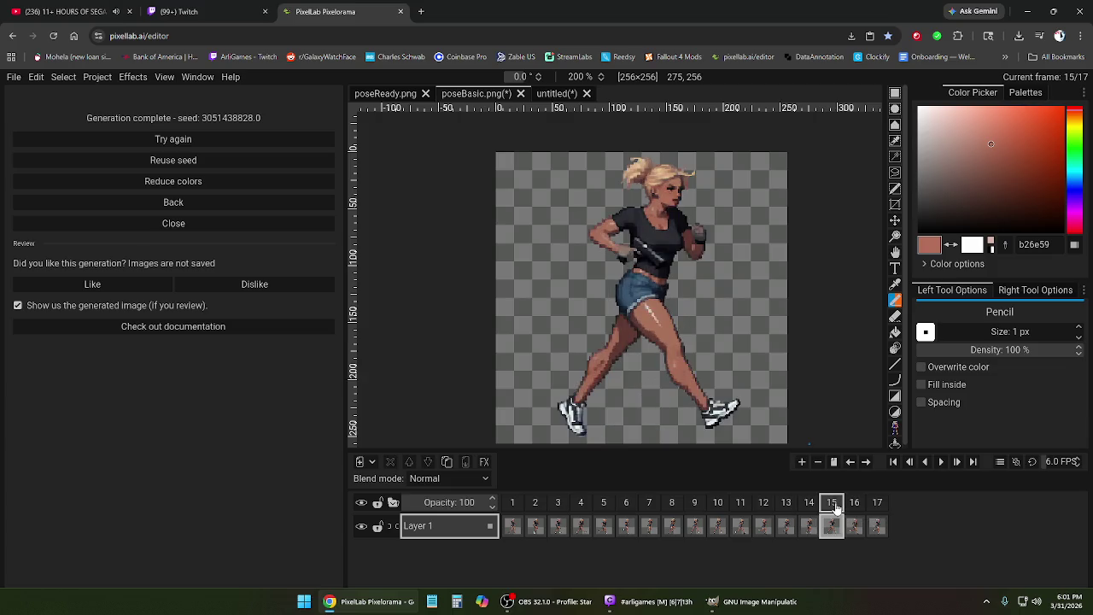
pyautogui.click(857, 505)
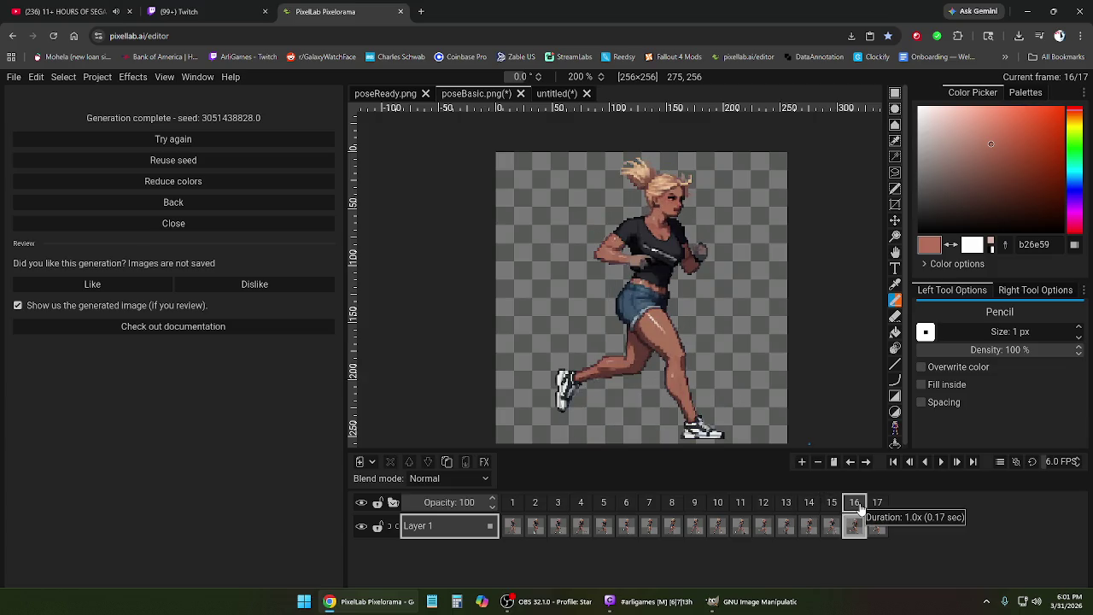
pyautogui.click(942, 461)
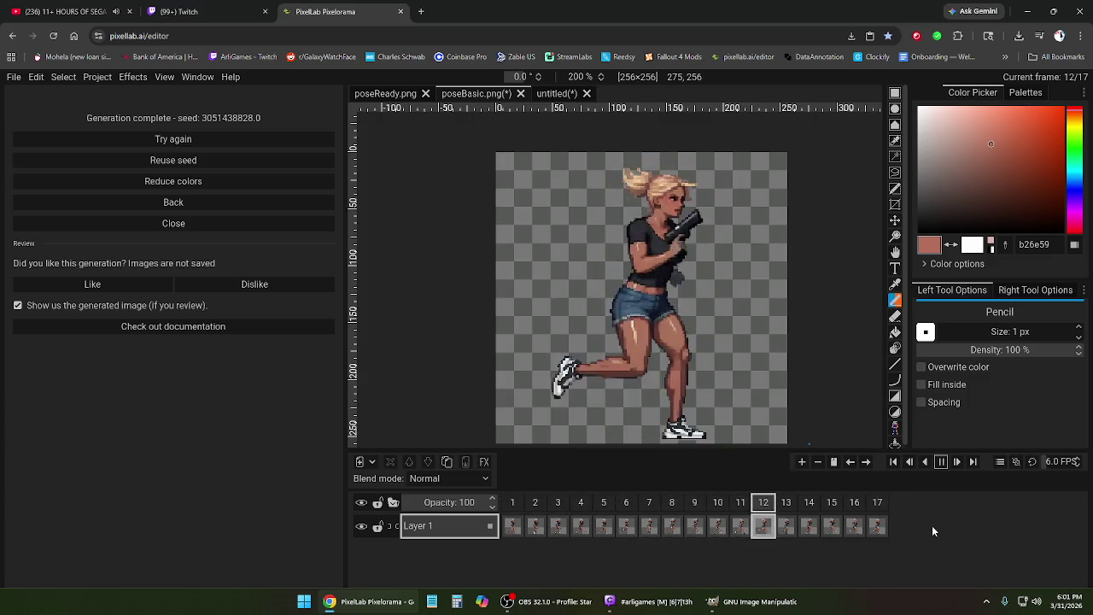
pyautogui.click(941, 462)
pyautogui.click(672, 512)
pyautogui.click(717, 512)
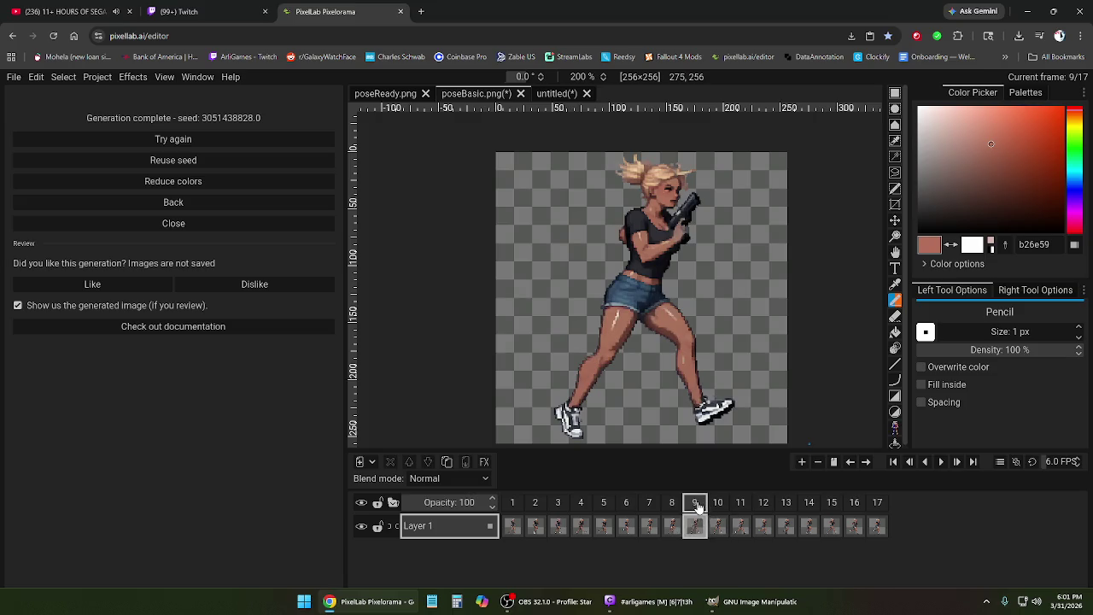
# - Delete frame 17, then compare the poses of frames 1, 16 and 15
pyautogui.rightClick(697, 507)
pyautogui.click(718, 484)
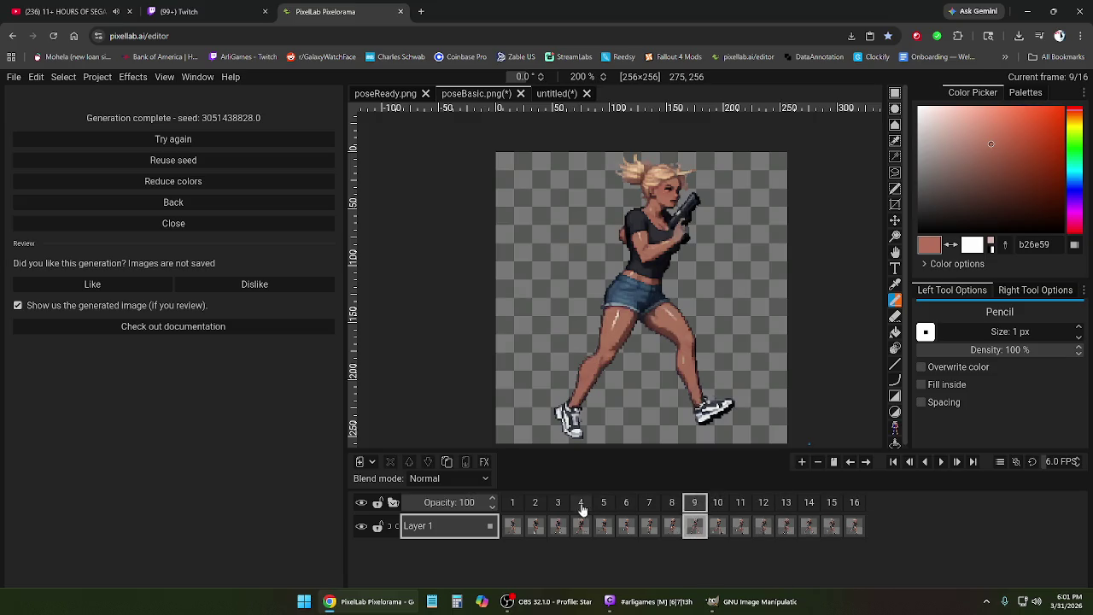
pyautogui.click(513, 505)
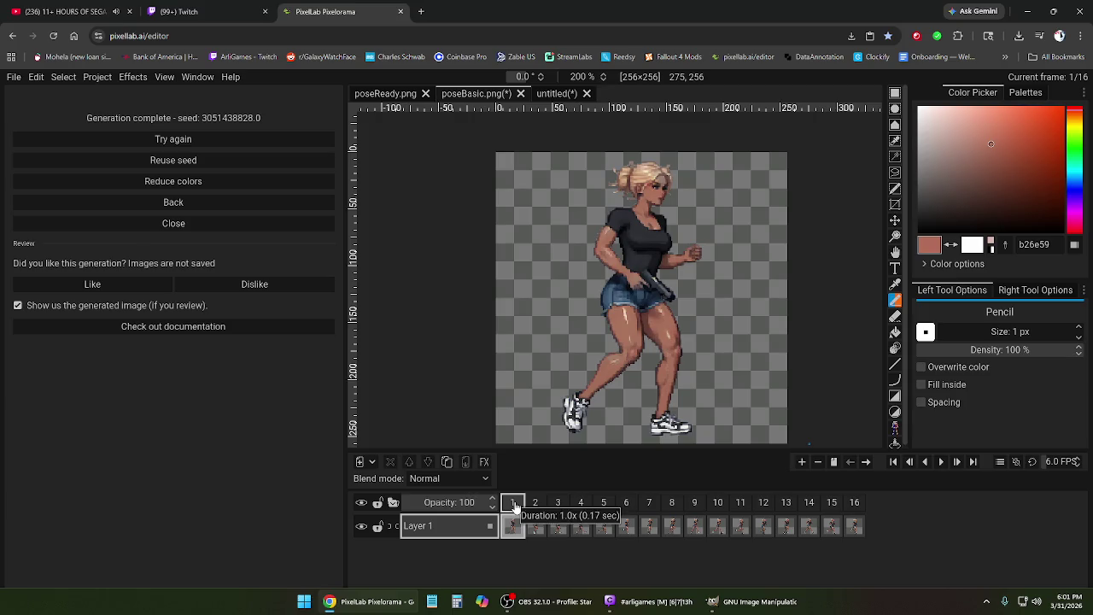
pyautogui.click(853, 506)
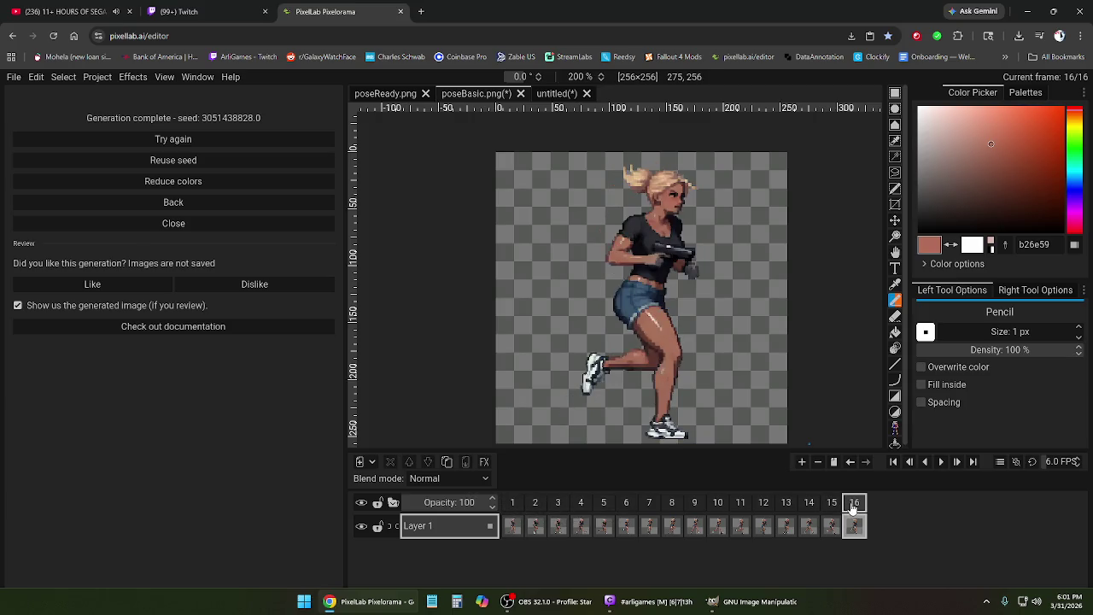
pyautogui.click(833, 509)
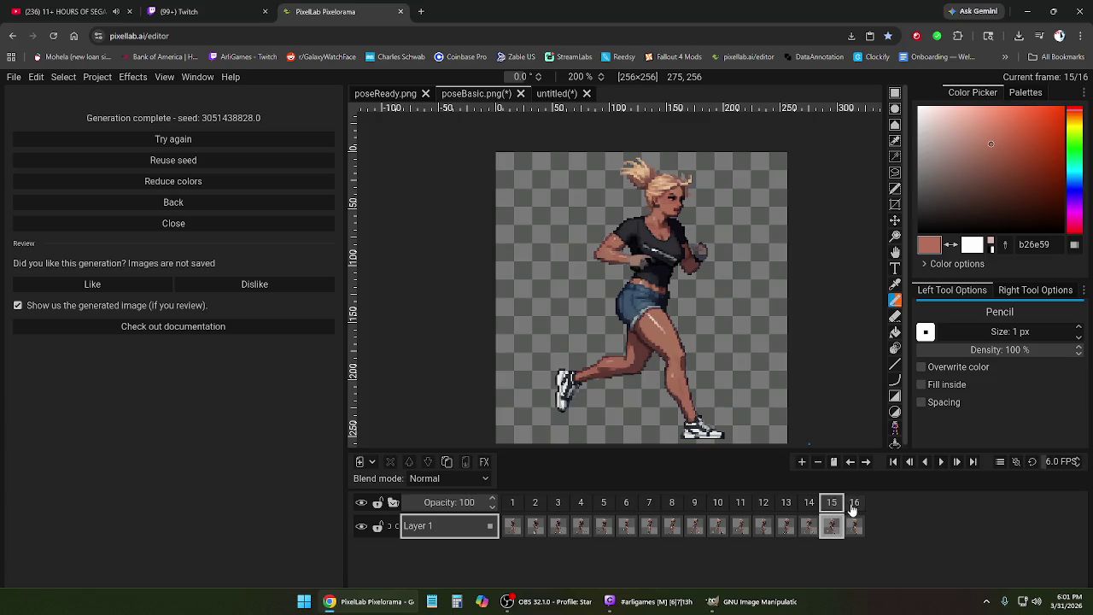
pyautogui.click(854, 506)
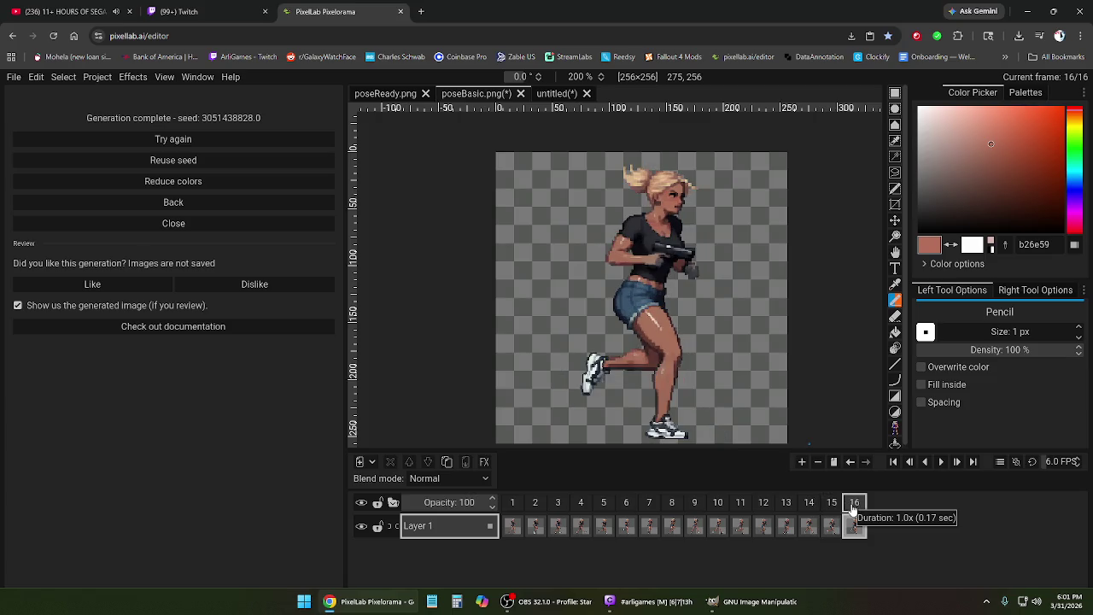
# - Review the poses of frames 3 to 6 and 14 to 16
pyautogui.click(536, 507)
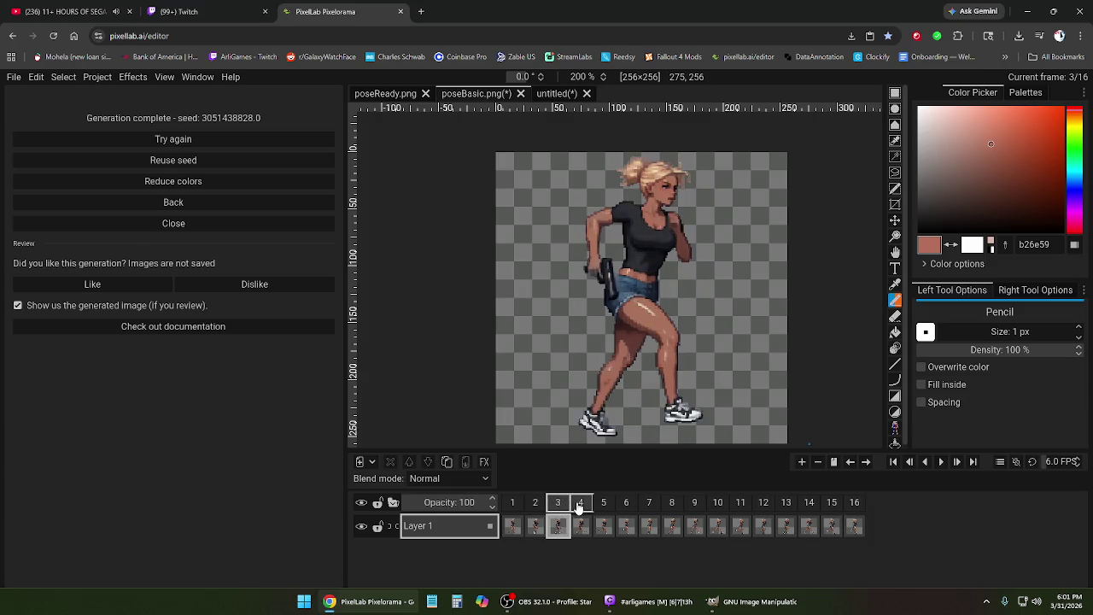
pyautogui.click(580, 505)
pyautogui.click(604, 506)
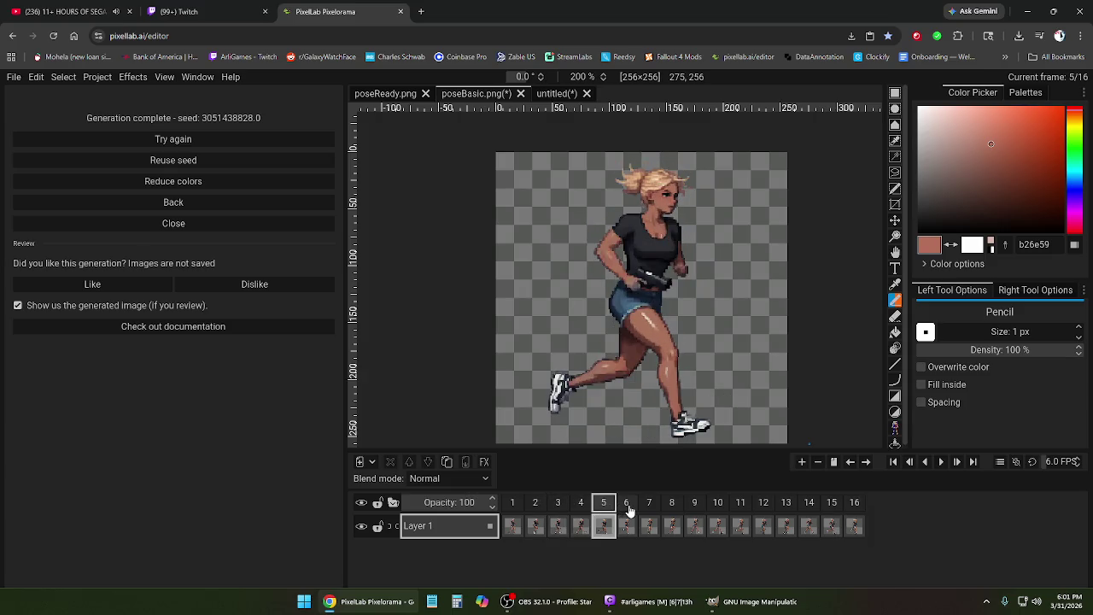
pyautogui.click(628, 506)
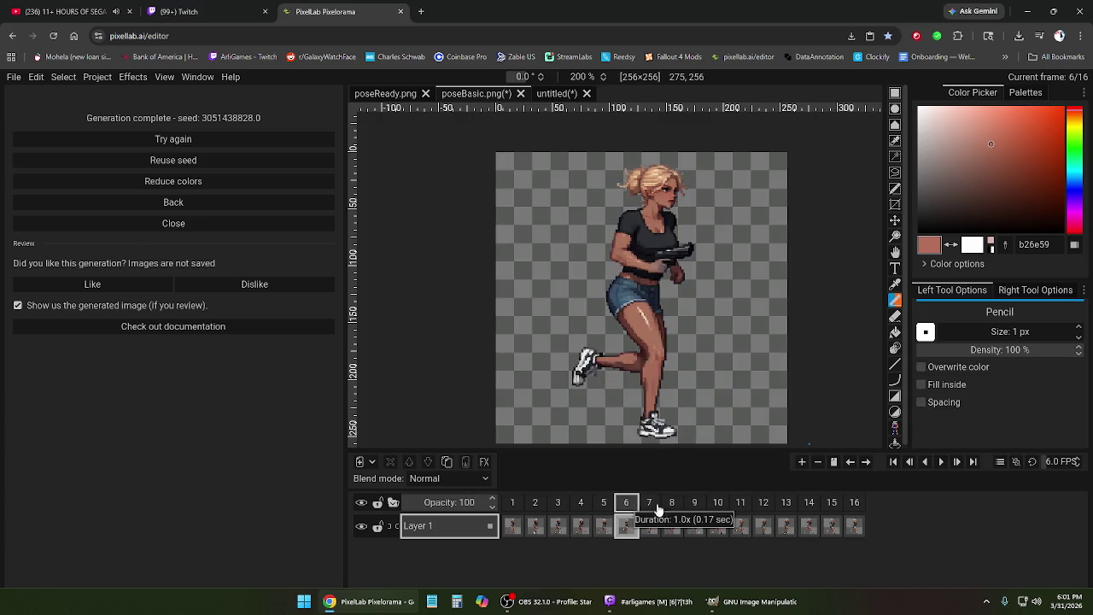
pyautogui.click(855, 505)
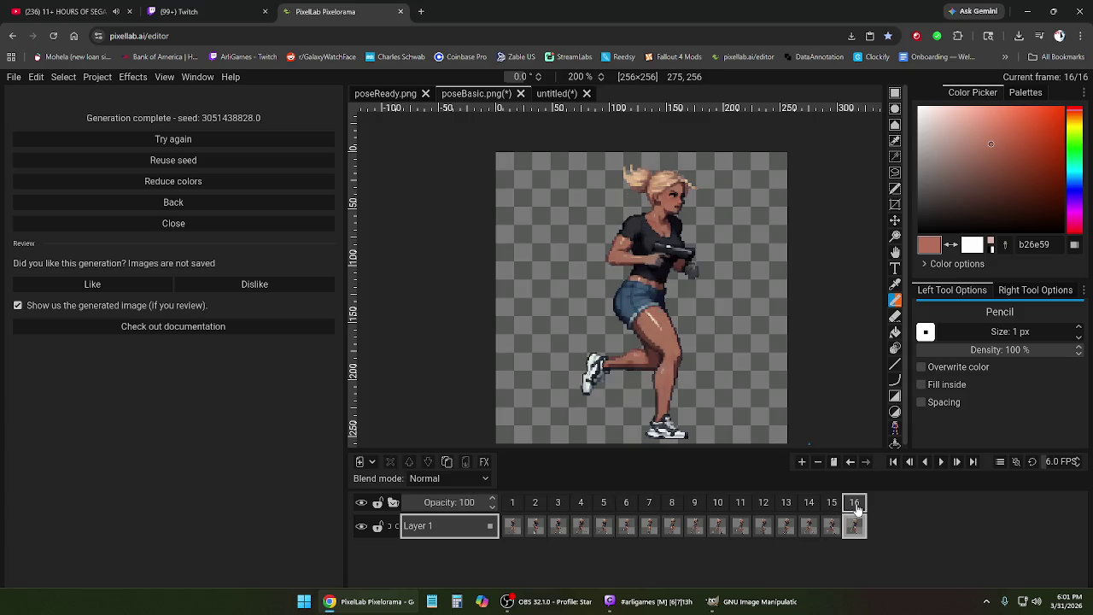
pyautogui.click(833, 507)
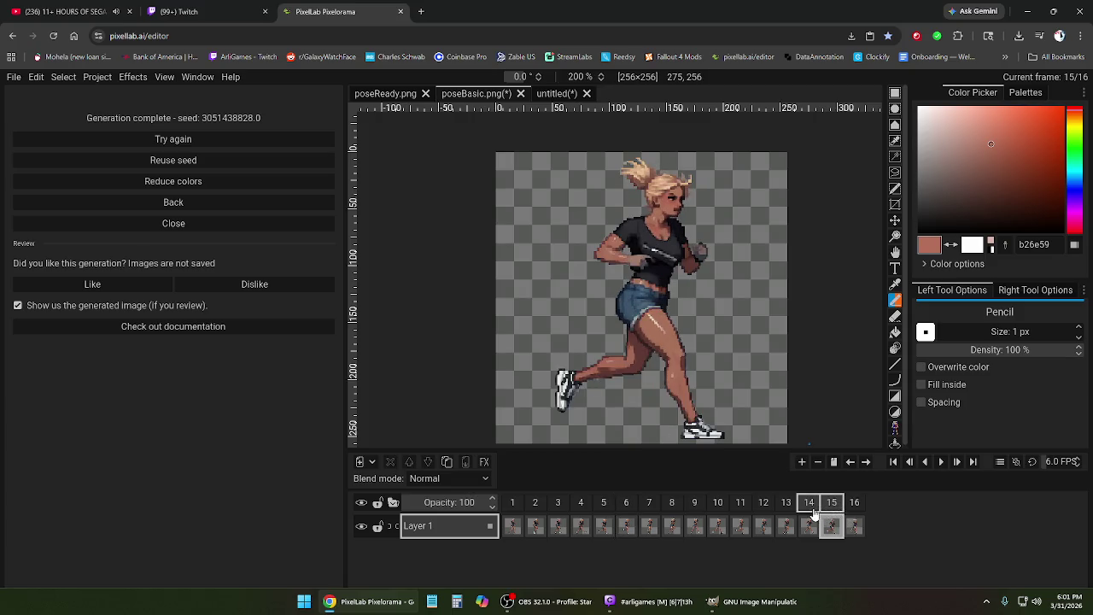
pyautogui.click(810, 507)
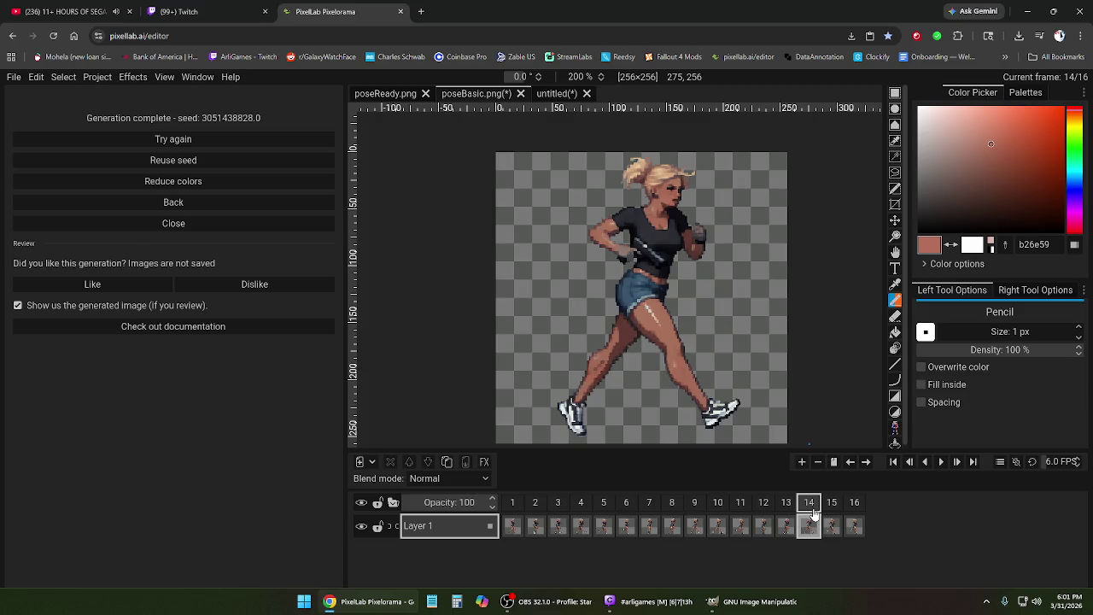
pyautogui.click(855, 506)
# - Delete frames 16, 15 and 14 and play the shortened animation
pyautogui.rightClick(857, 510)
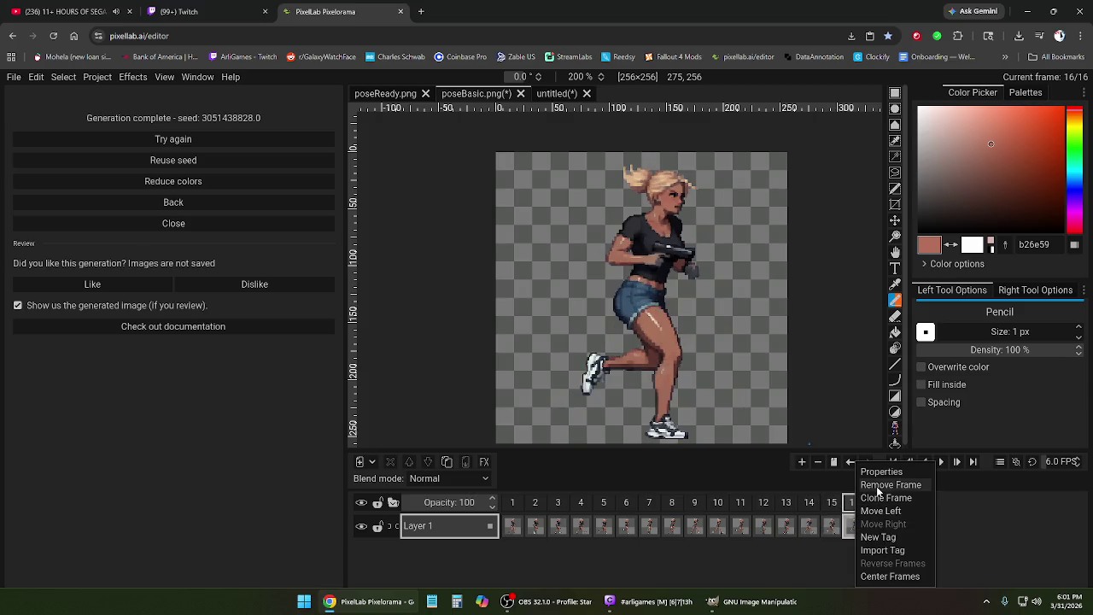
pyautogui.click(880, 485)
pyautogui.rightClick(831, 504)
pyautogui.click(841, 485)
pyautogui.rightClick(818, 510)
pyautogui.click(850, 484)
pyautogui.click(943, 462)
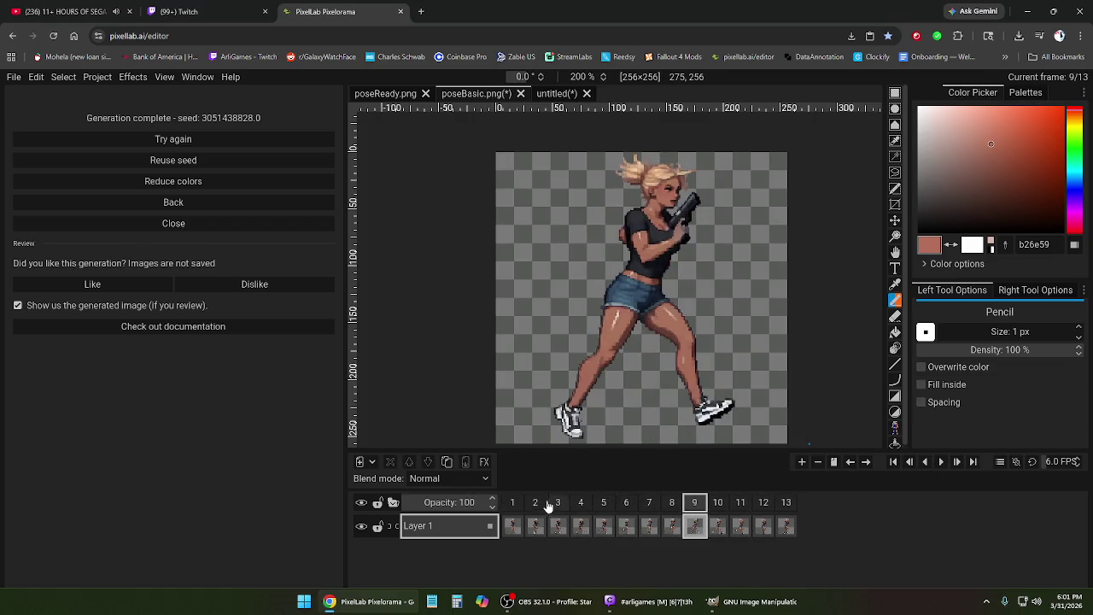
# - Delete frame 1 and the final frame 12, then replay the 11-frame animation
pyautogui.click(512, 503)
pyautogui.rightClick(511, 506)
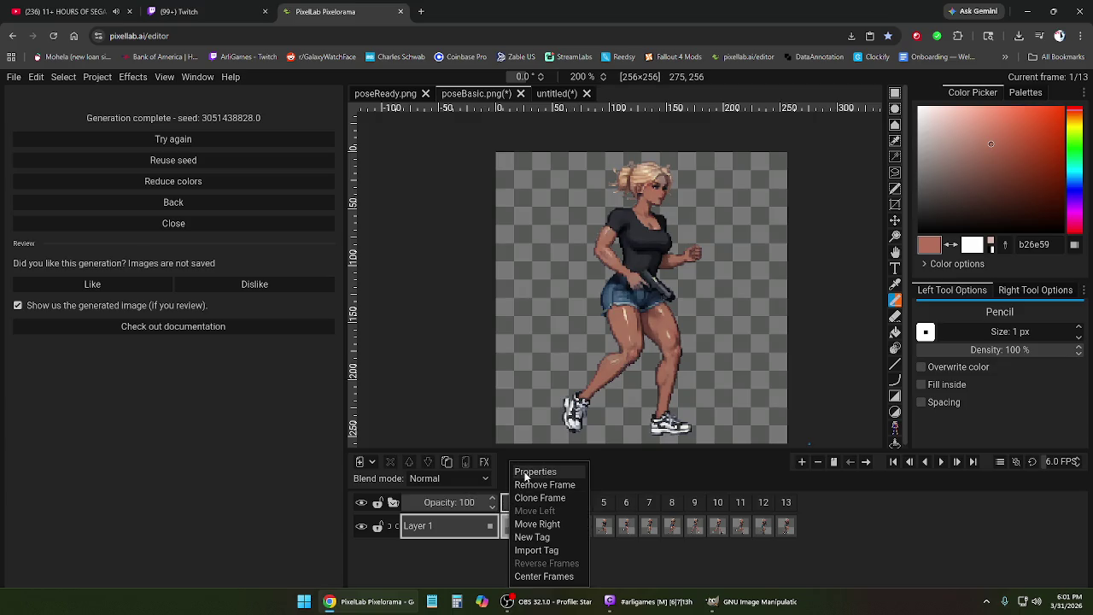
pyautogui.click(544, 486)
pyautogui.click(939, 462)
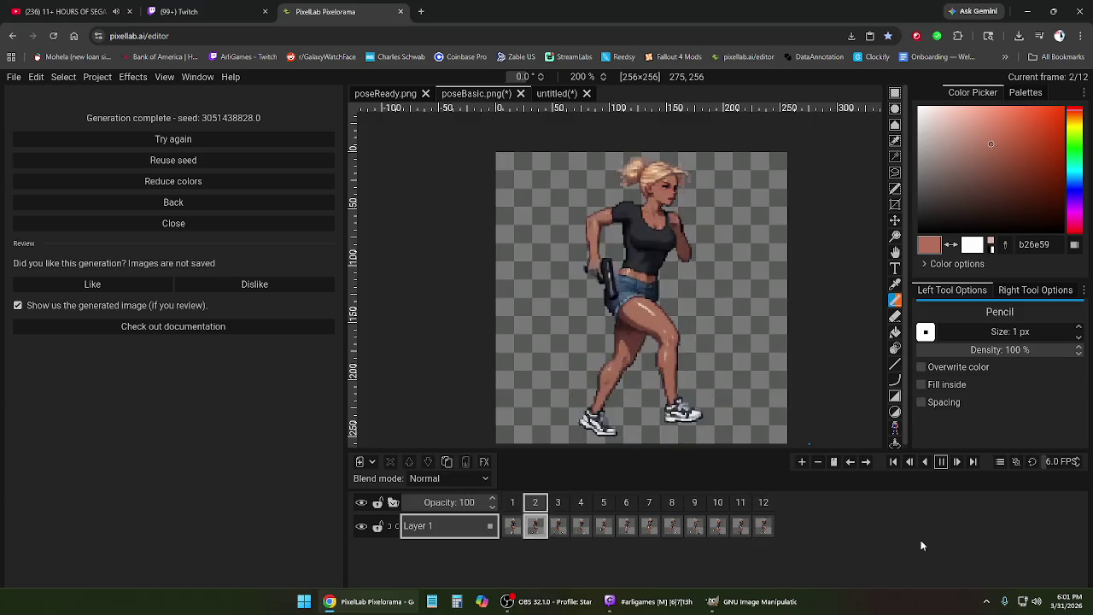
pyautogui.scroll(-1, 718, 355)
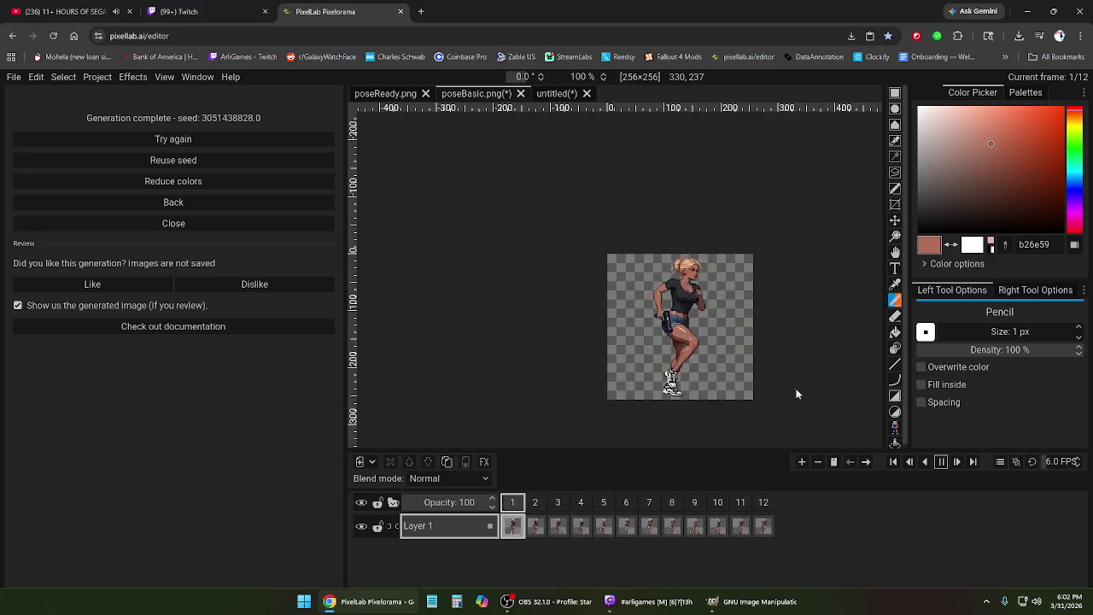
pyautogui.click(941, 461)
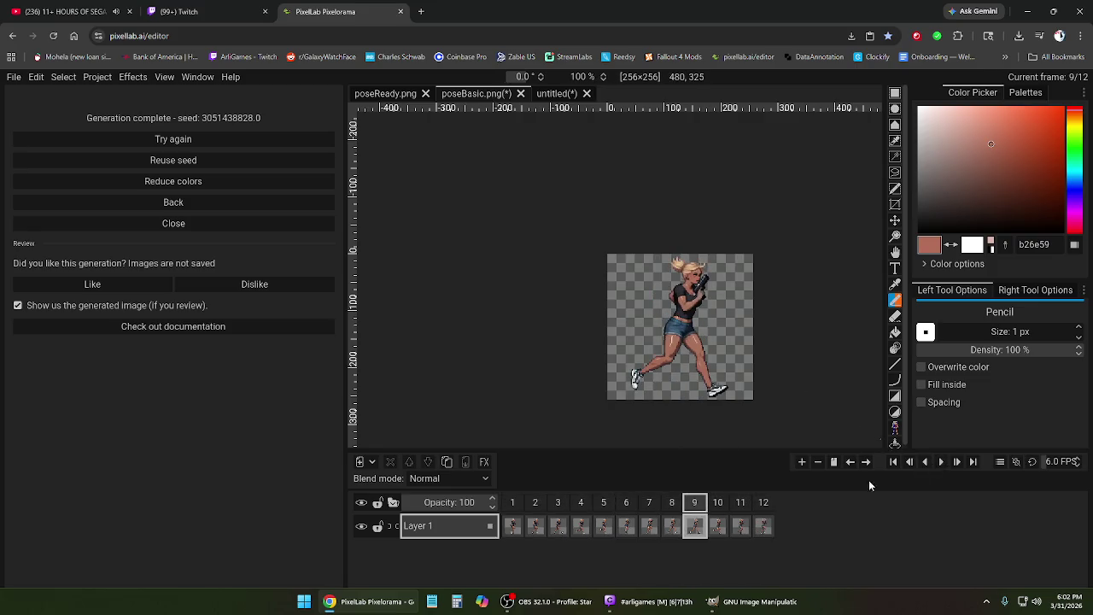
pyautogui.rightClick(764, 503)
pyautogui.click(795, 486)
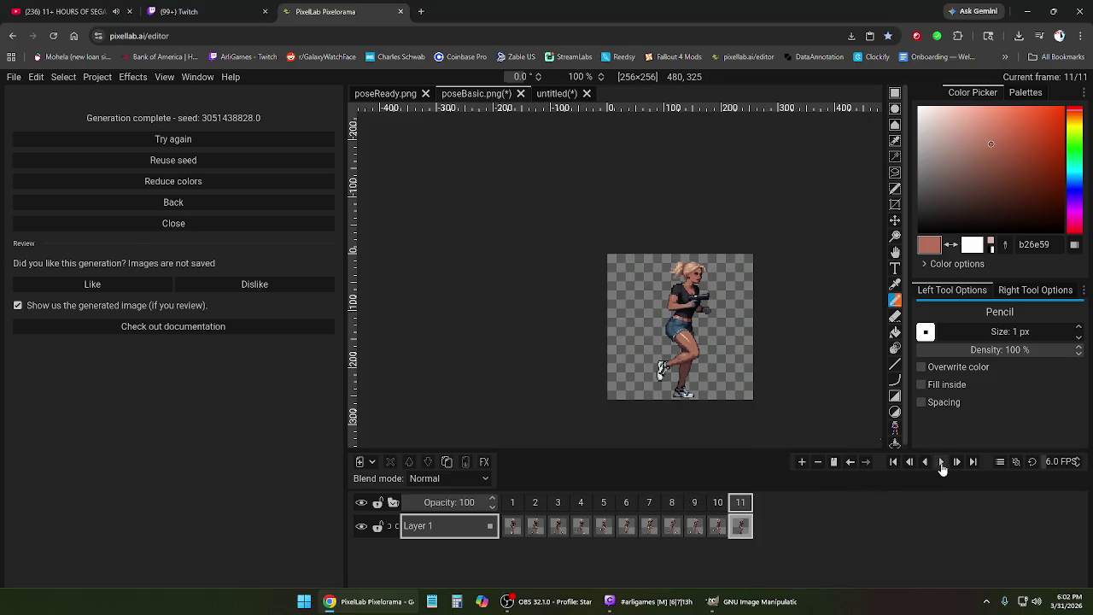
pyautogui.click(941, 462)
pyautogui.scroll(2, 736, 391)
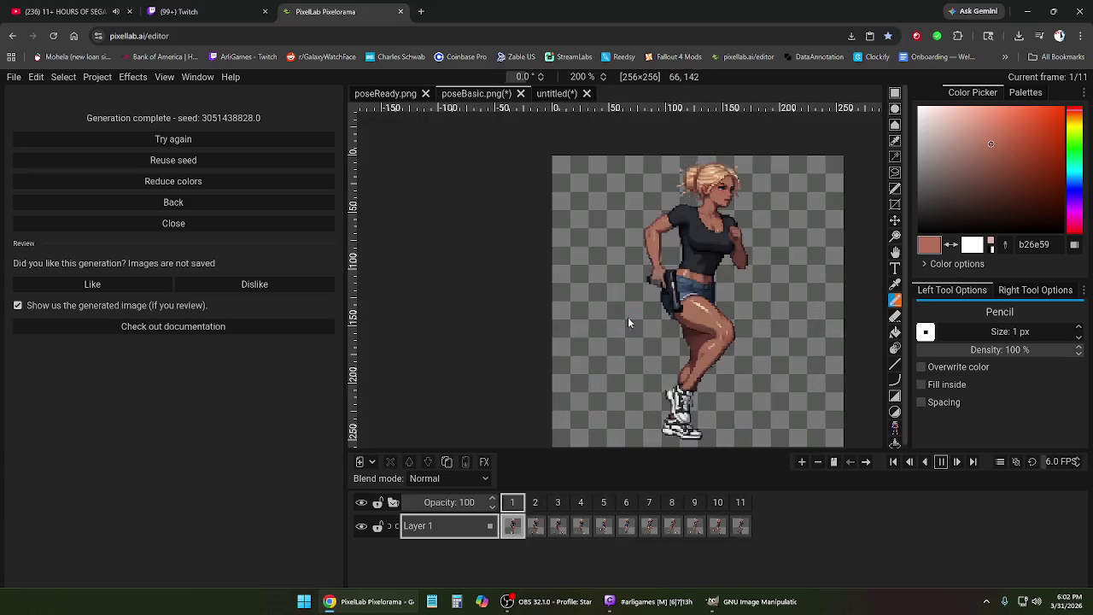
pyautogui.scroll(-1, 560, 194)
pyautogui.scroll(1, 641, 227)
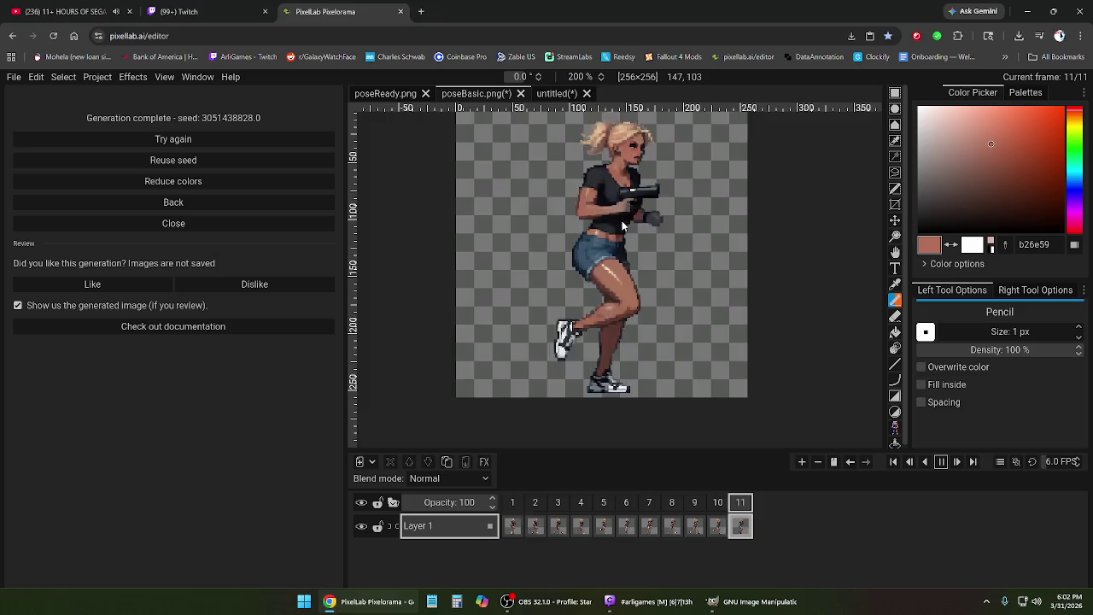
pyautogui.scroll(-1, 619, 222)
pyautogui.scroll(1, 590, 171)
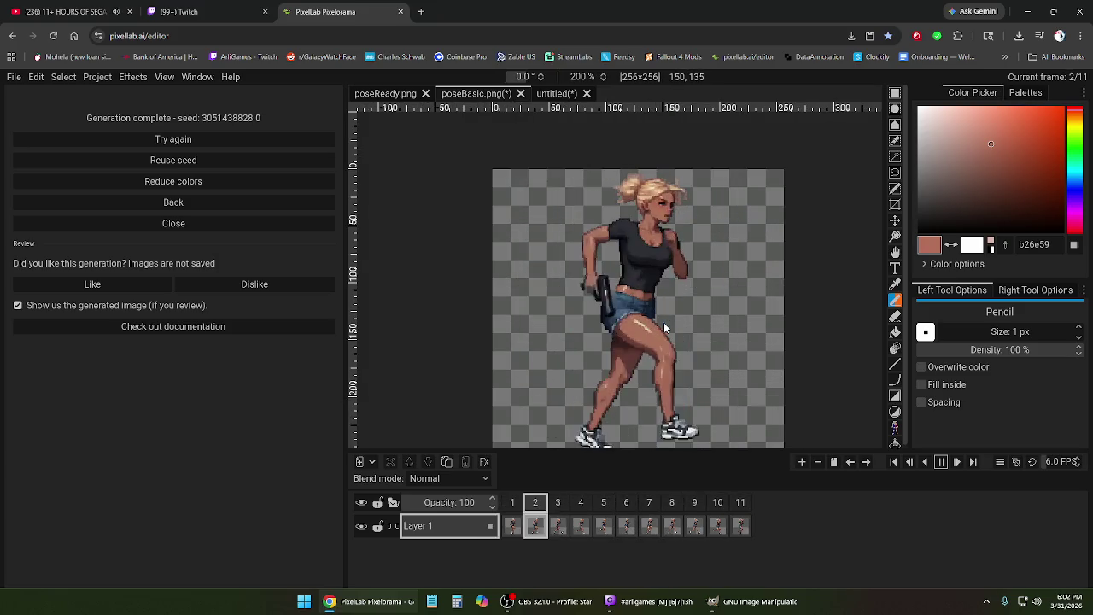
pyautogui.scroll(-1, 664, 323)
pyautogui.scroll(1, 671, 335)
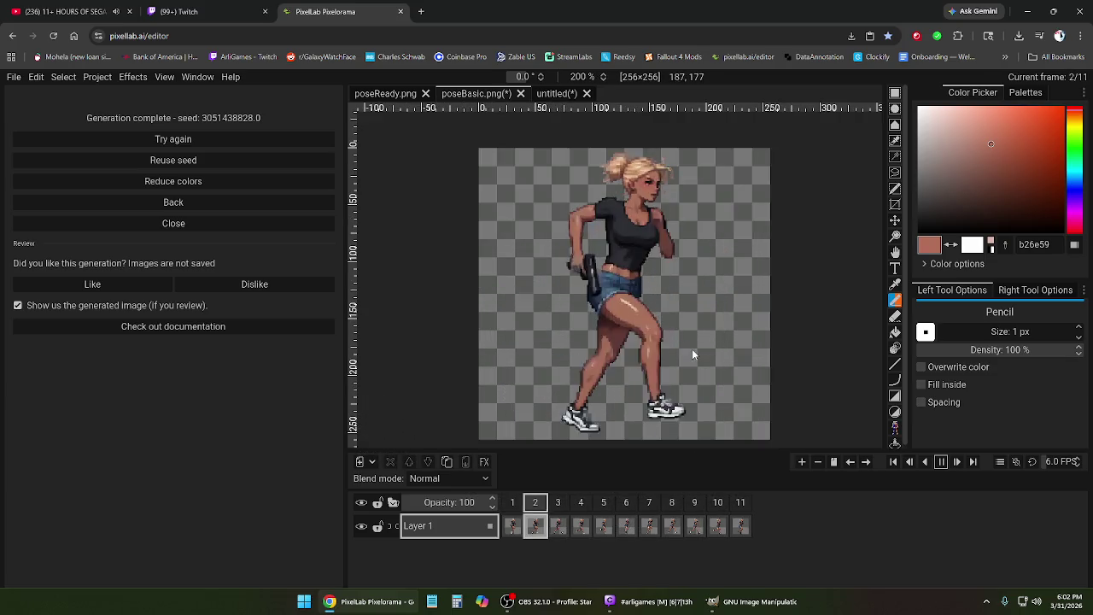
pyautogui.scroll(-1, 673, 331)
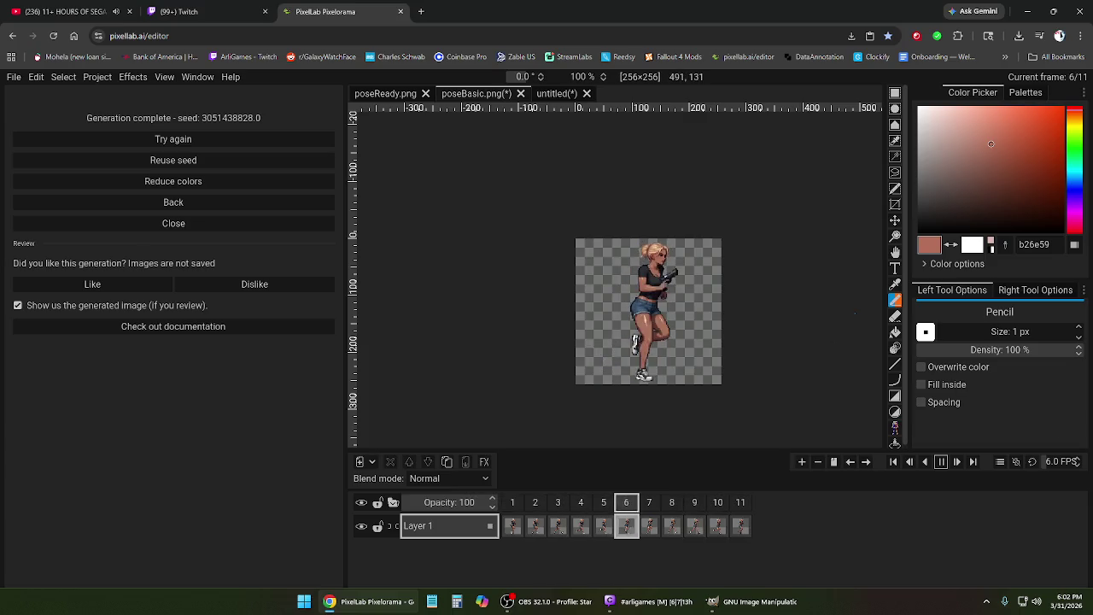
pyautogui.click(1078, 459)
# - Step the timeline FPS spinner up from 7.5 to 12.0 FPS
pyautogui.click(1078, 459)
pyautogui.click(1078, 460)
pyautogui.click(1078, 460)
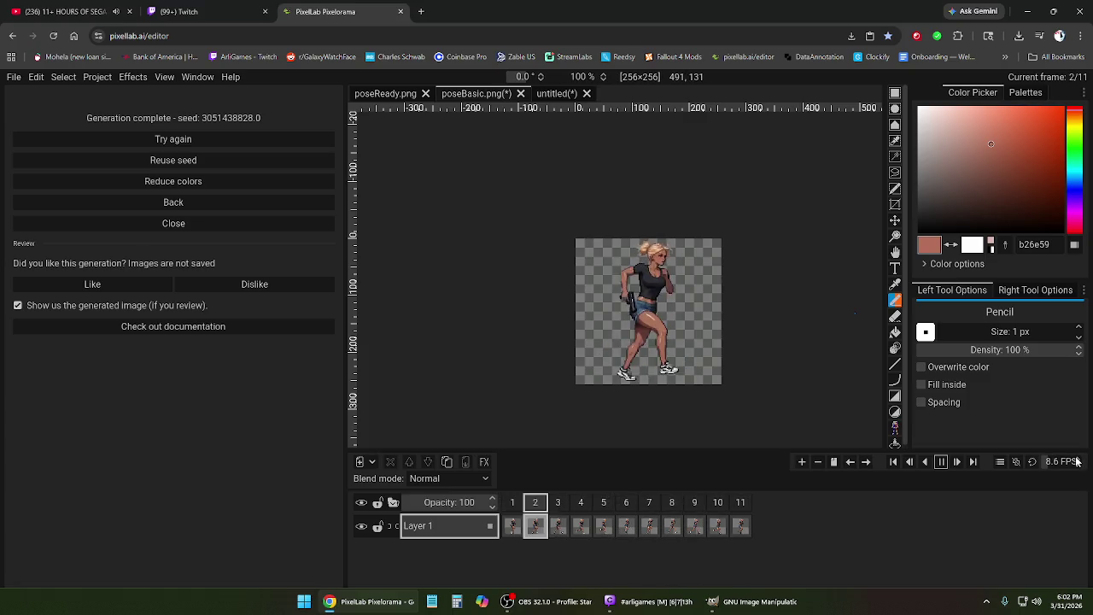
pyautogui.click(1078, 462)
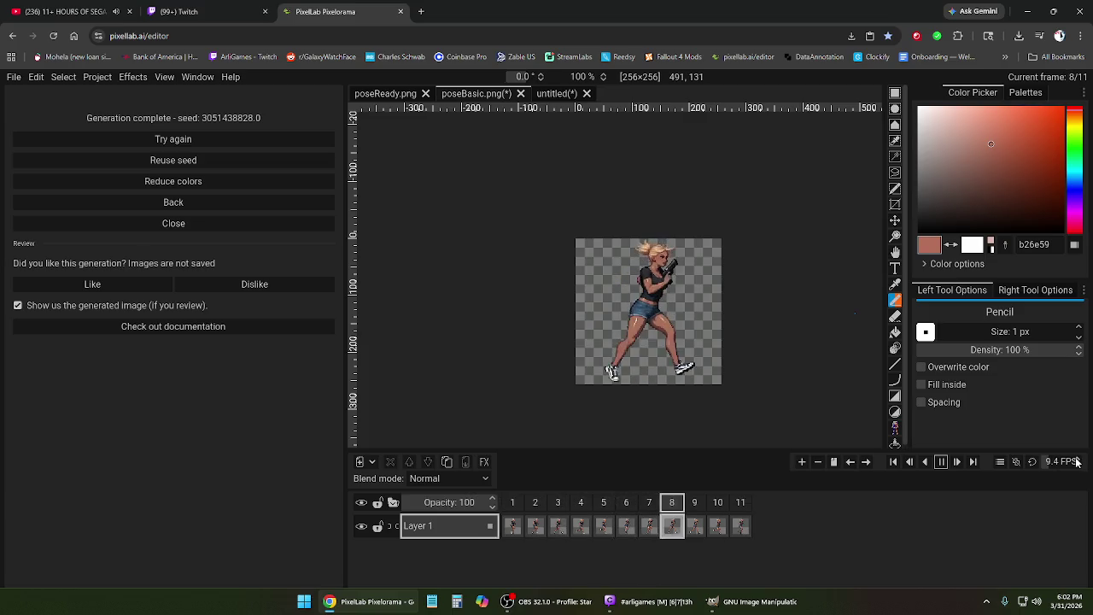
pyautogui.click(1078, 461)
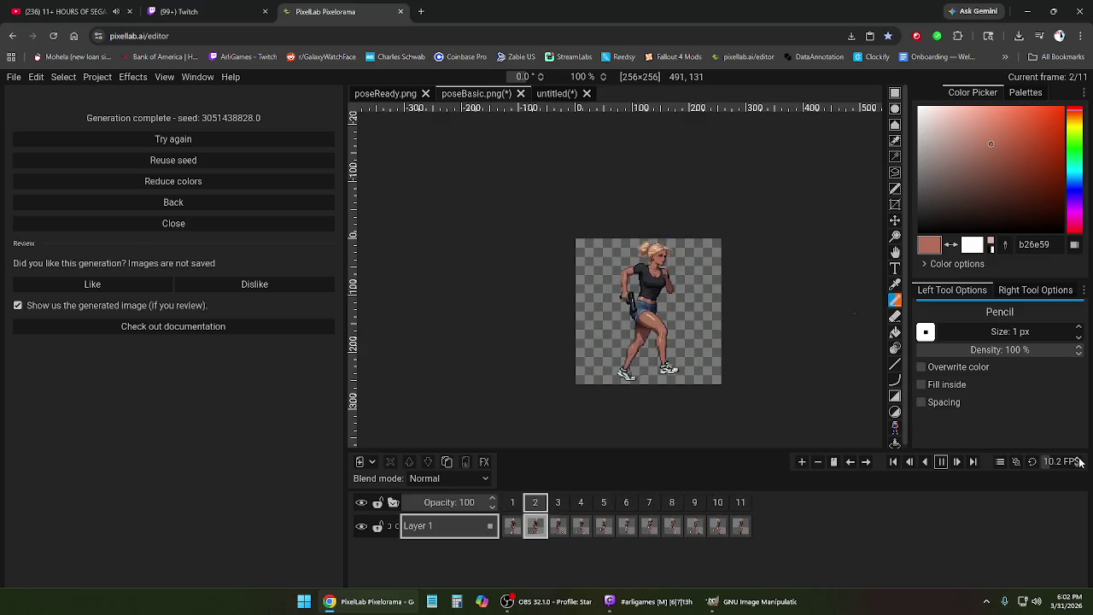
pyautogui.click(1080, 461)
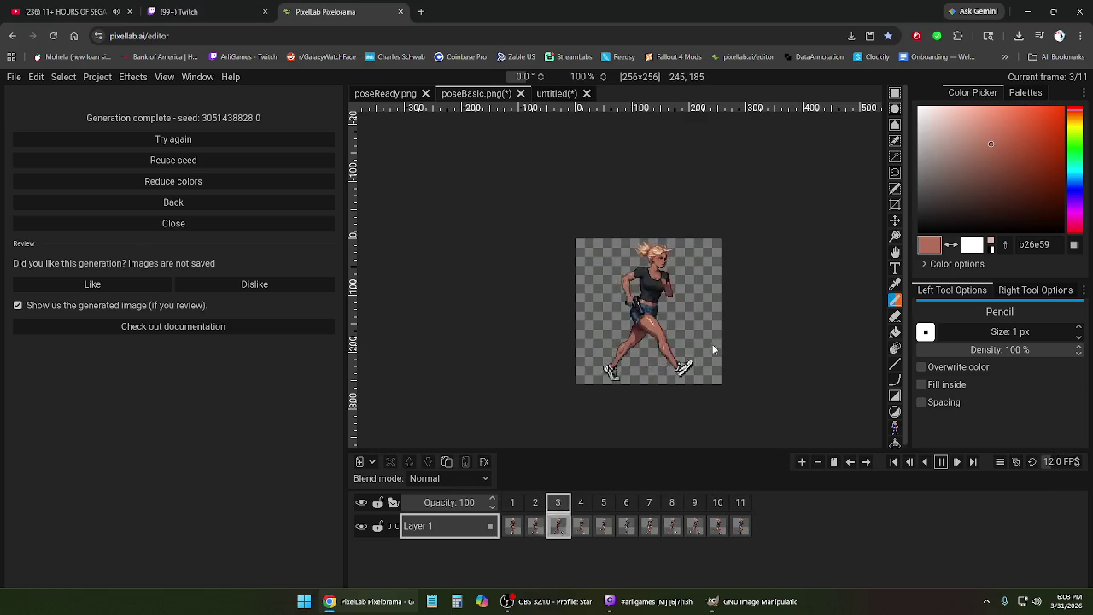
pyautogui.scroll(1, 659, 347)
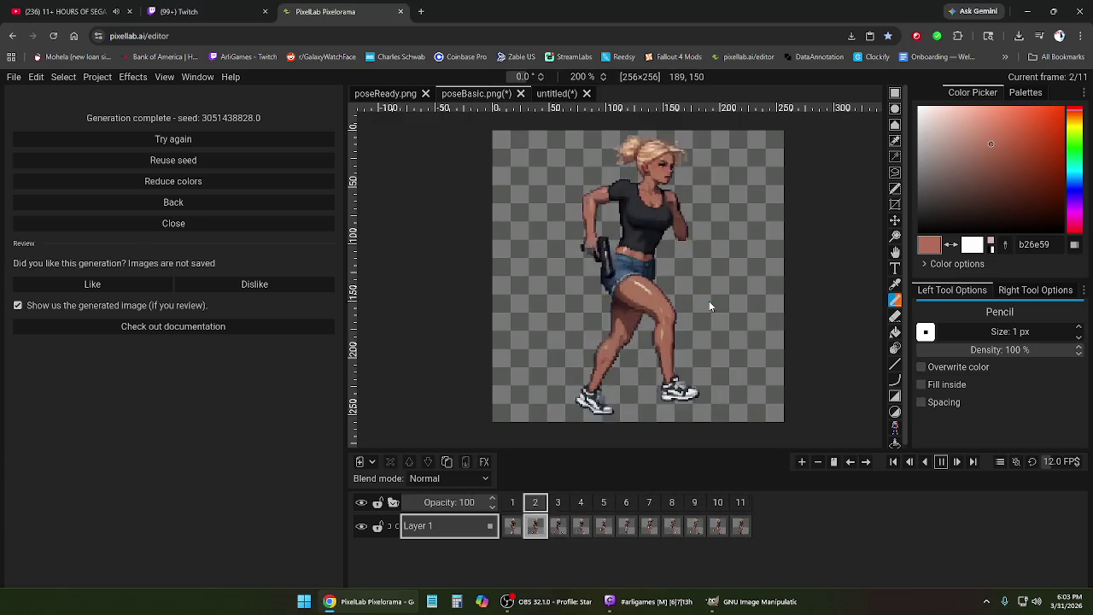
# - Lower the FPS field to 8.0, select frame 1, then minimize the editor
pyautogui.scroll(-1, 698, 294)
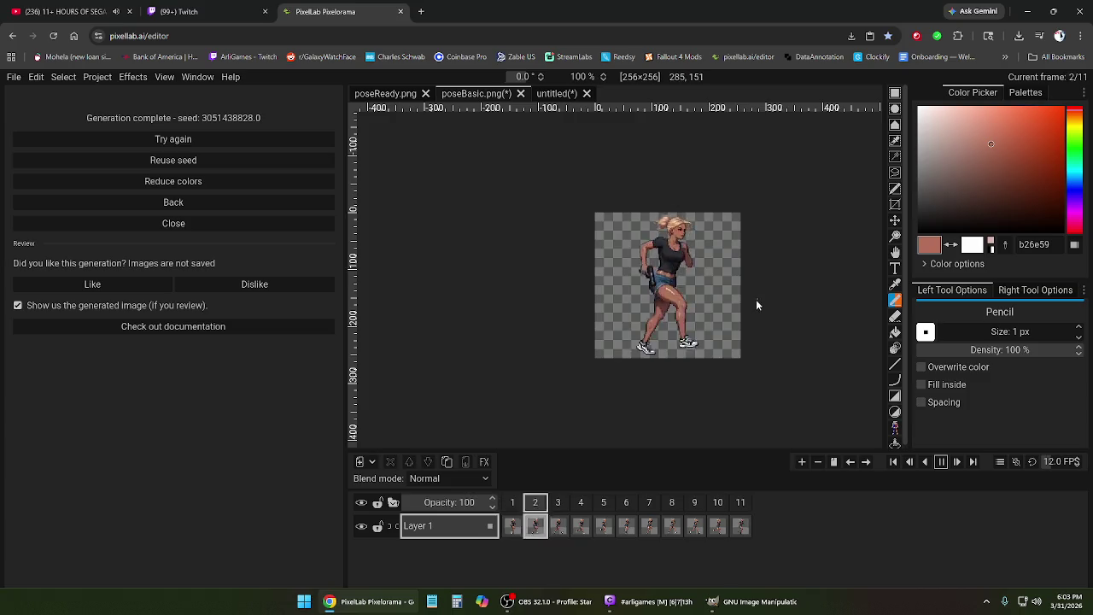
pyautogui.scroll(-3, 1077, 467)
pyautogui.scroll(-16, 1077, 466)
pyautogui.scroll(-3, 1077, 466)
pyautogui.scroll(-3, 1077, 467)
pyautogui.scroll(-4, 1077, 466)
pyautogui.scroll(-3, 1077, 466)
pyautogui.scroll(-2, 1077, 467)
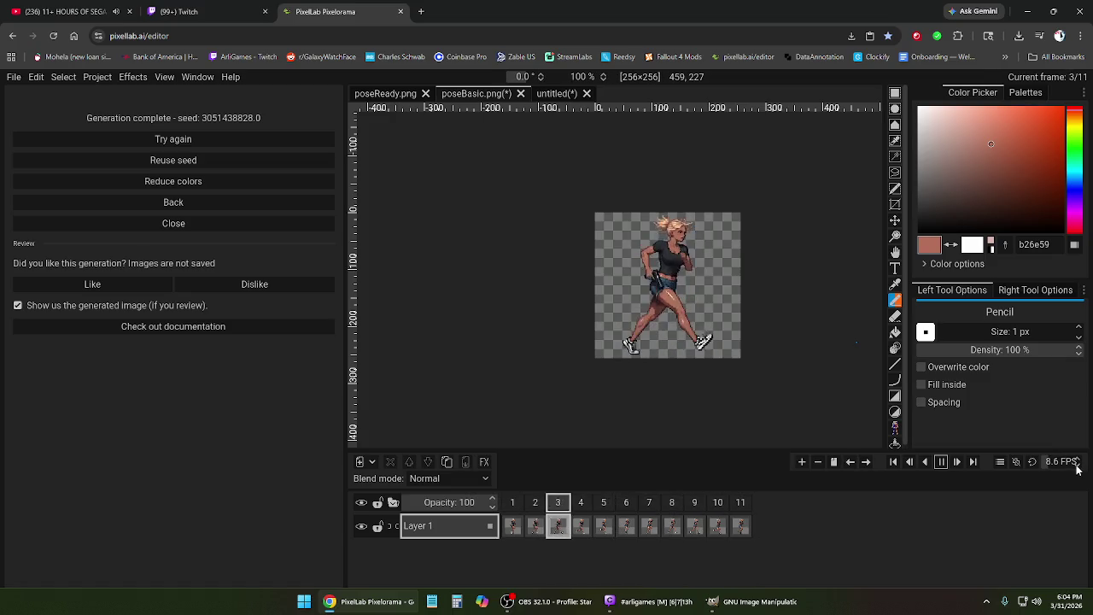
pyautogui.scroll(-4, 1077, 466)
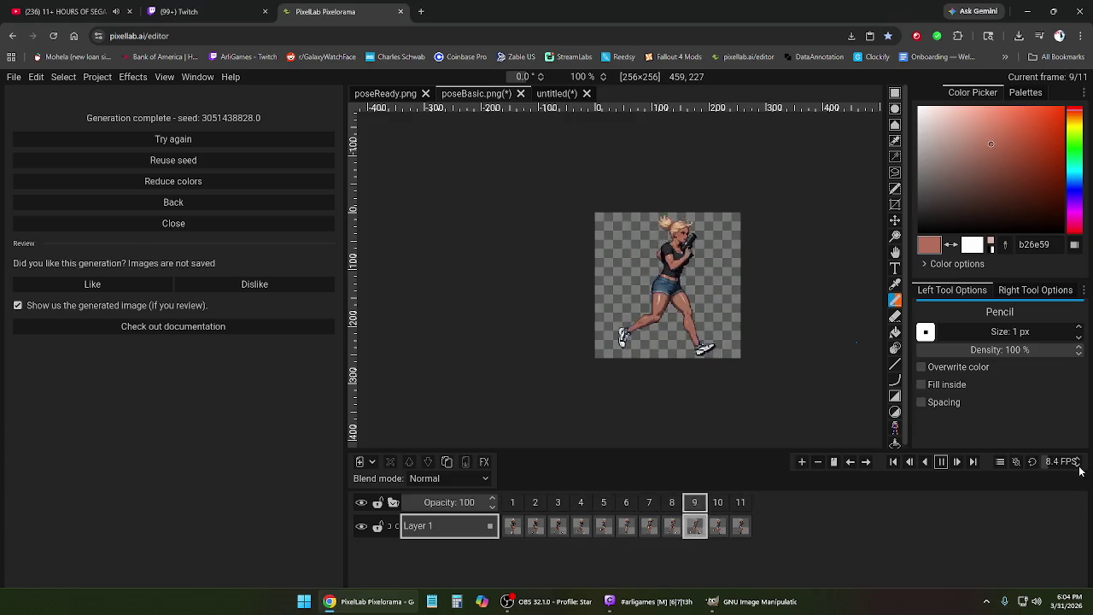
pyautogui.scroll(-2, 1078, 466)
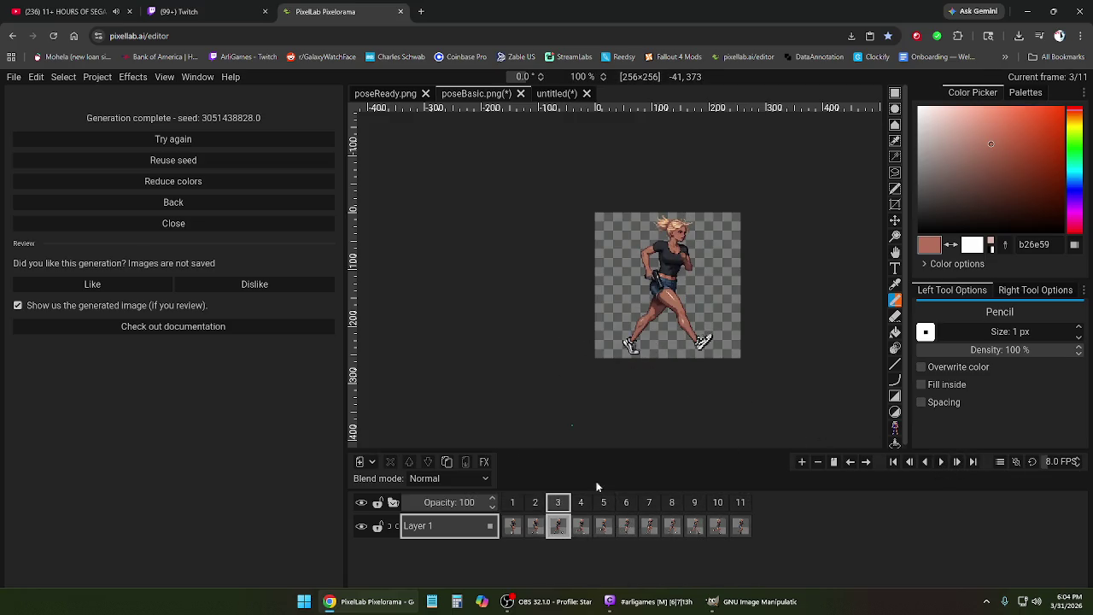
pyautogui.click(513, 504)
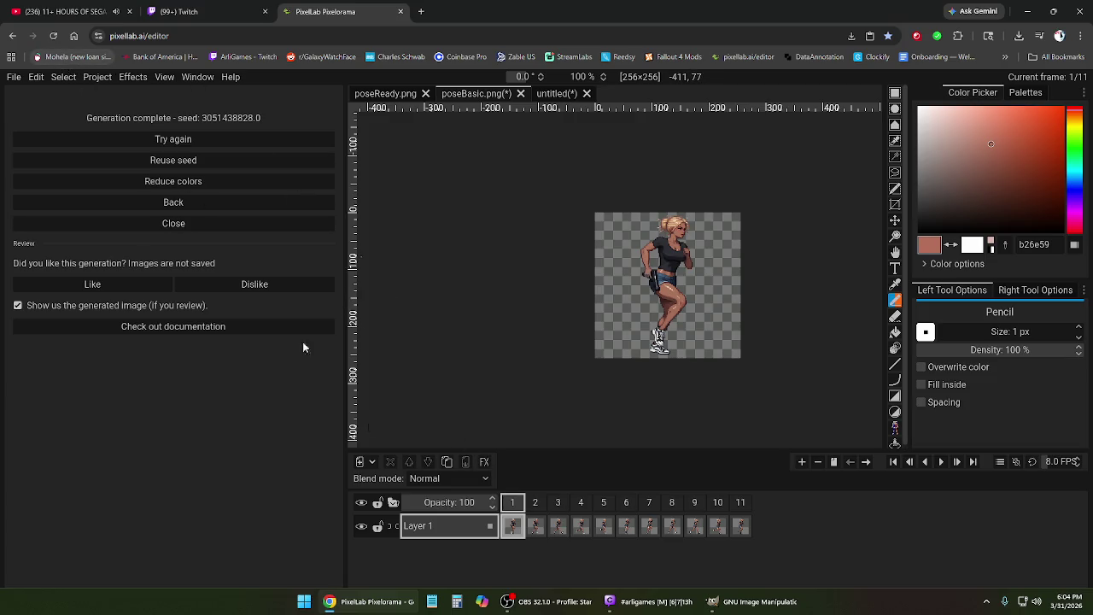
pyautogui.click(378, 603)
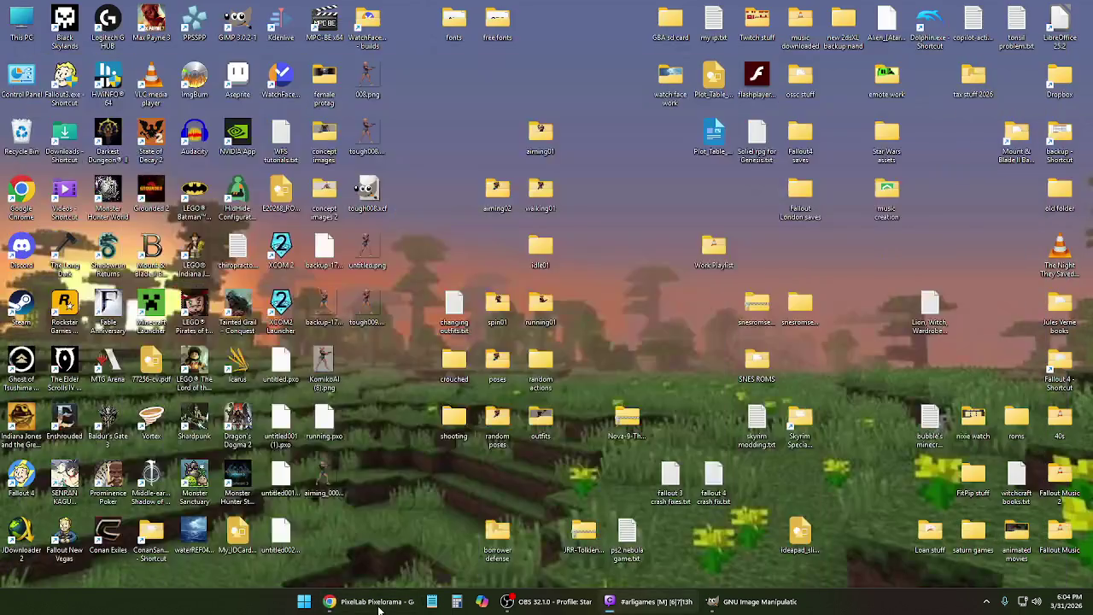
# - Open the running01 desktop folder to check its frames, then close it
pyautogui.rightClick(405, 430)
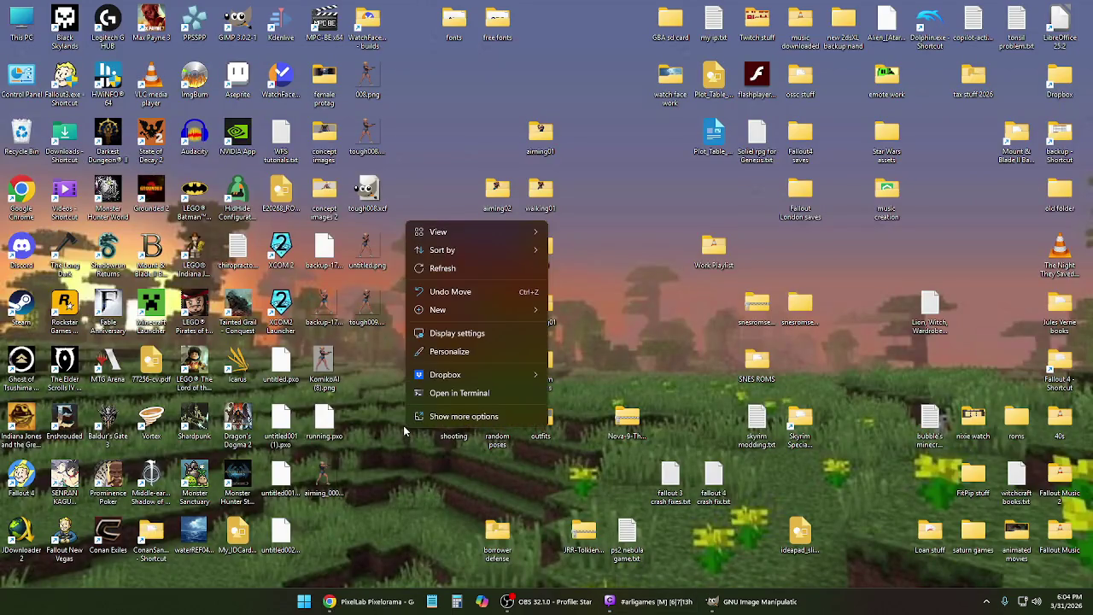
pyautogui.click(407, 454)
pyautogui.rightClick(406, 453)
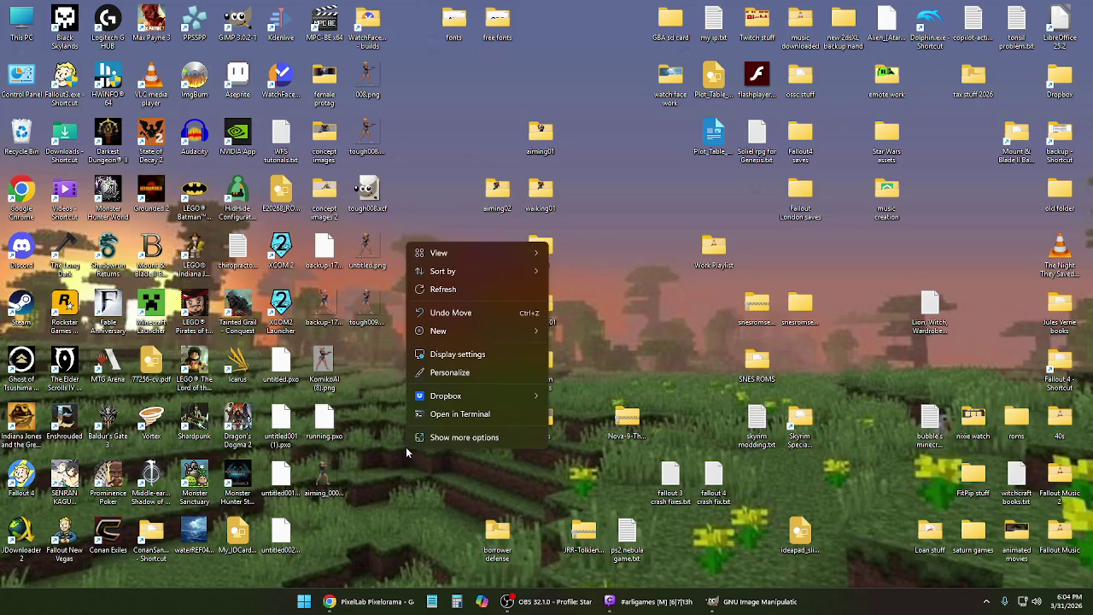
pyautogui.click(557, 315)
pyautogui.doubleClick(547, 304)
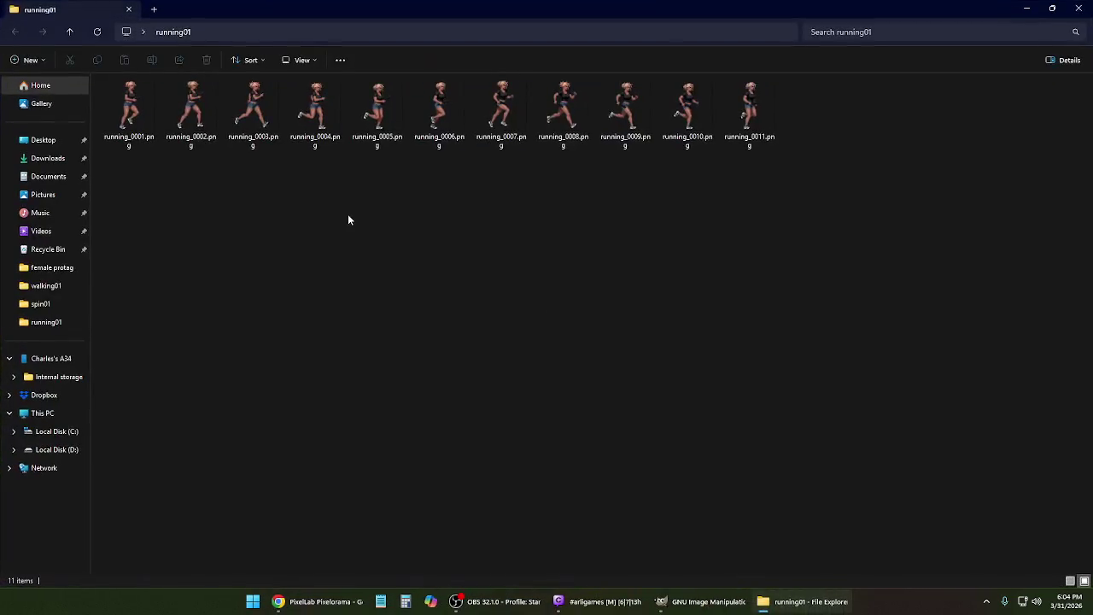
pyautogui.click(1079, 8)
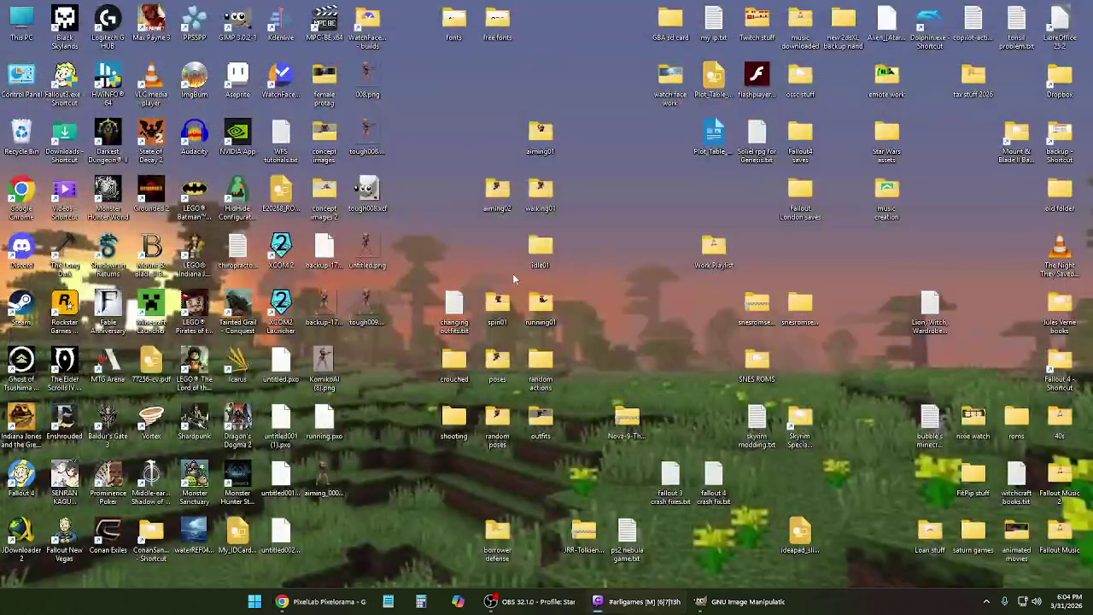
# - Create a new desktop folder named running02 and bring Pixelorama back up
pyautogui.rightClick(399, 389)
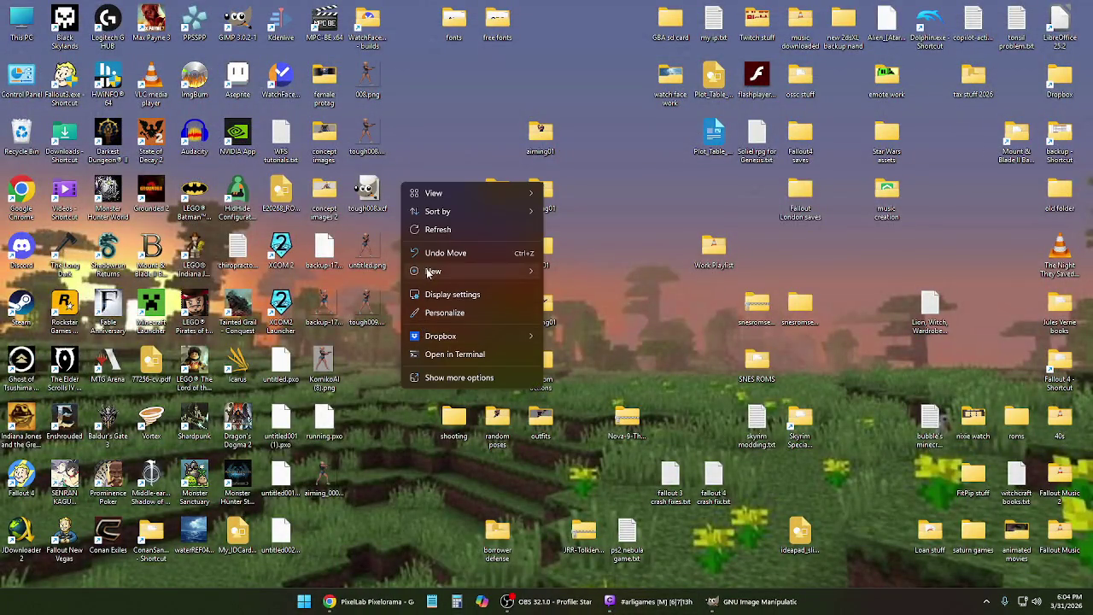
pyautogui.click(597, 273)
pyautogui.write('running02')
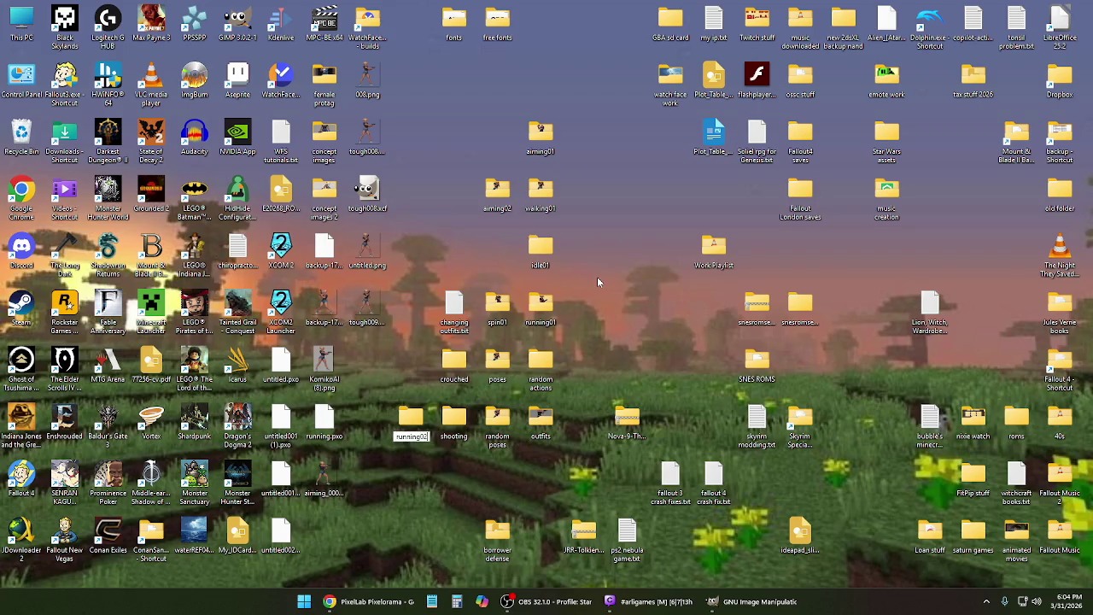
pyautogui.press('Return')
pyautogui.click(374, 602)
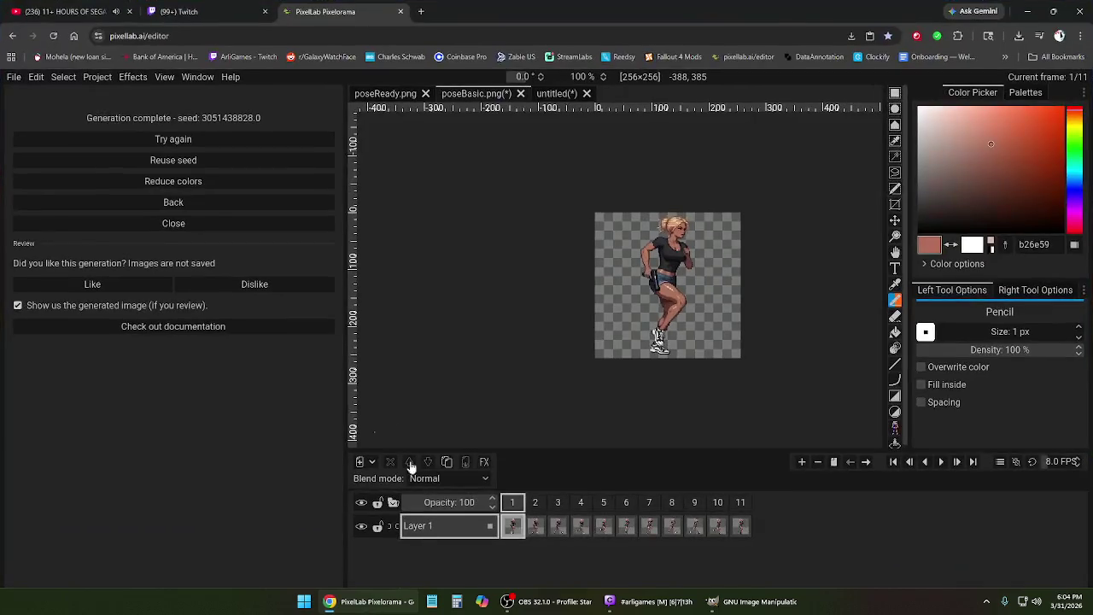
# - Export all 11 animation frames as PNG files named 'running', then minimize the editor
pyautogui.click(13, 77)
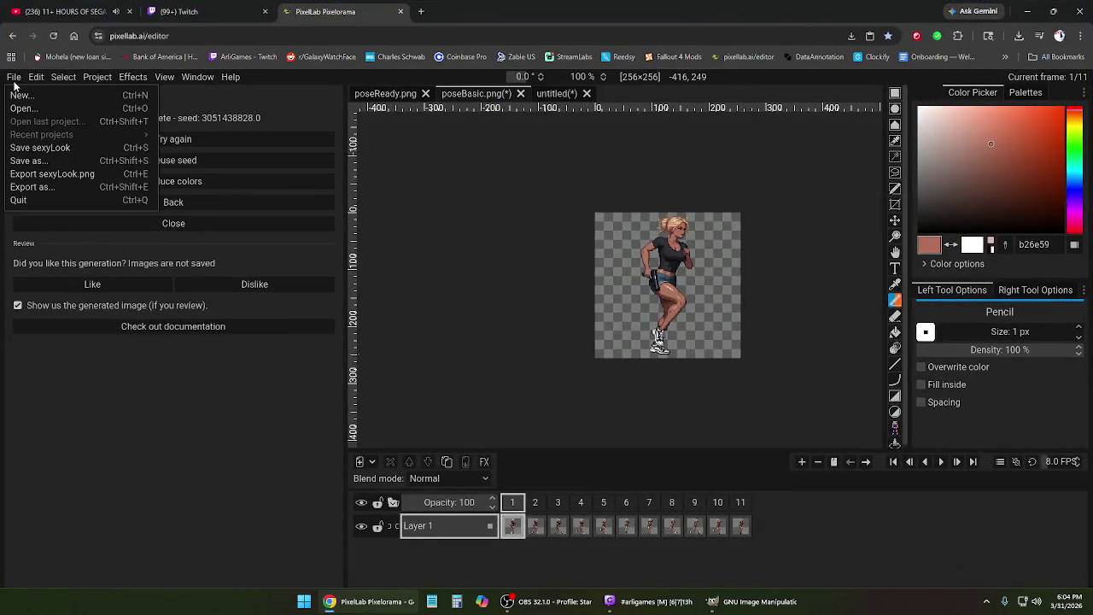
pyautogui.click(34, 188)
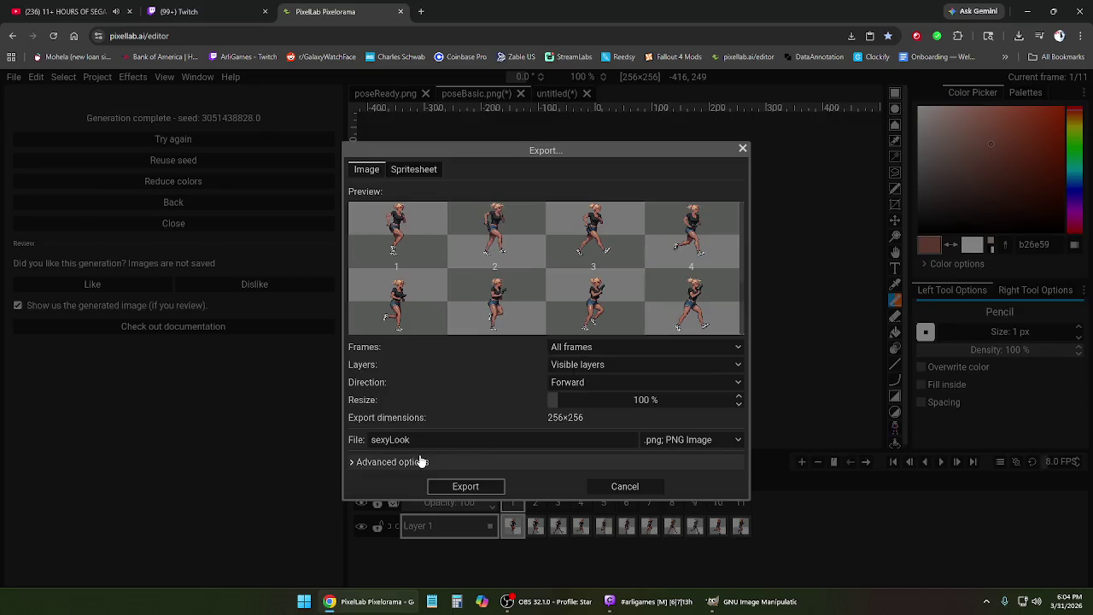
pyautogui.moveTo(432, 440); pyautogui.dragTo(373, 440)
pyautogui.write('running')
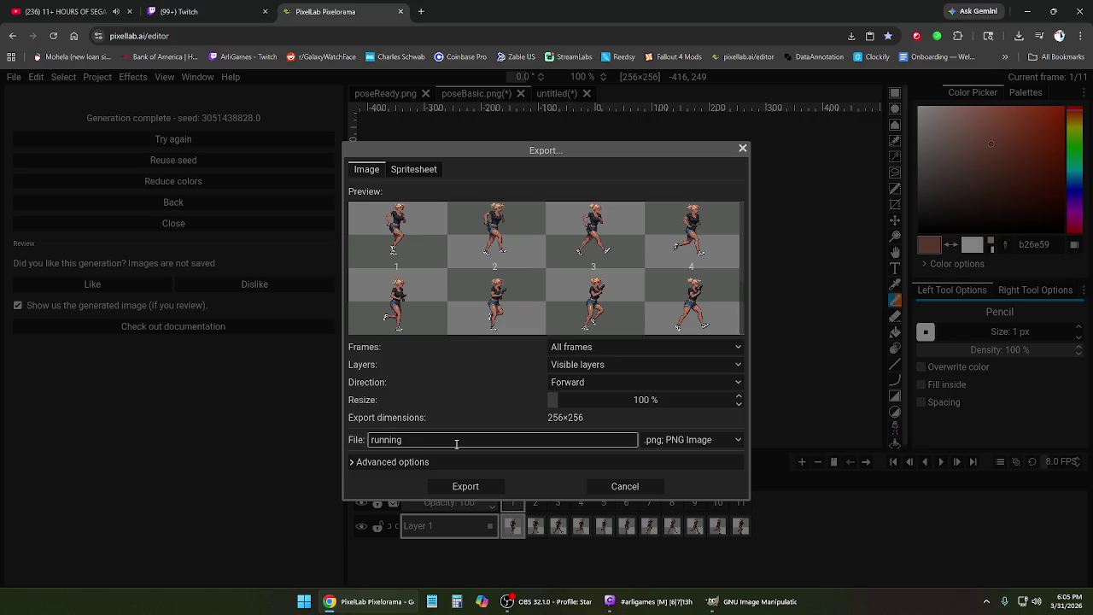
pyautogui.click(462, 487)
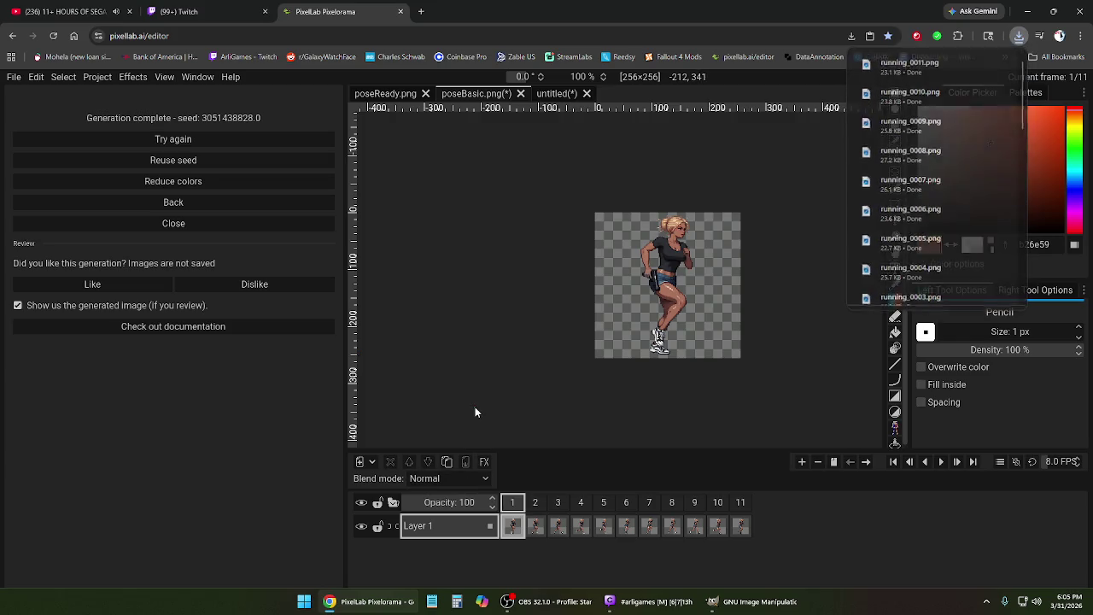
pyautogui.click(367, 602)
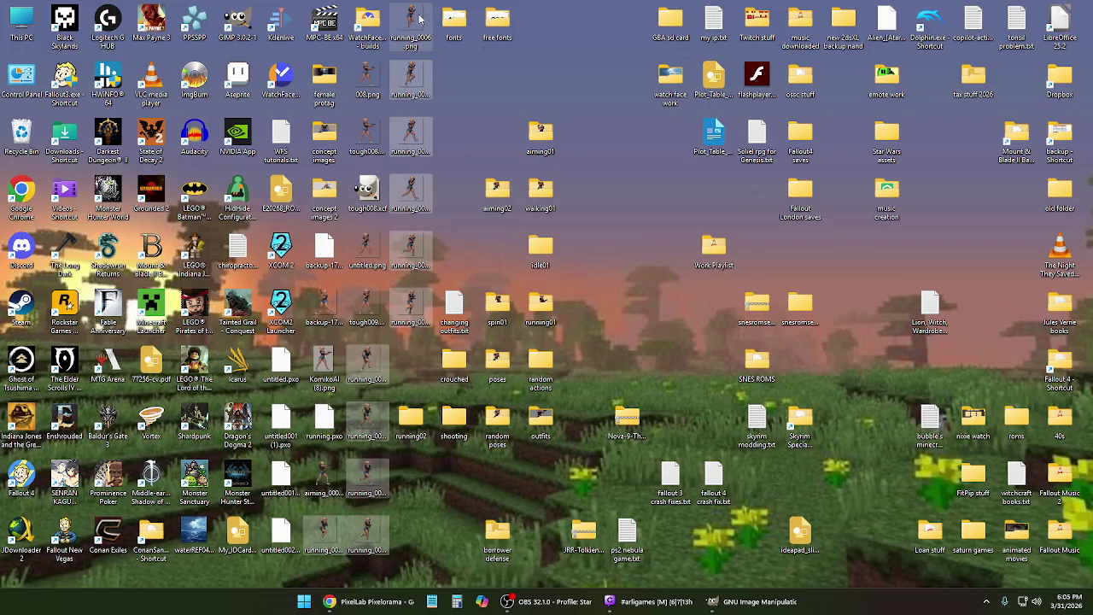
# - Move the exported running_00xx.png frames into the running02 folder
pyautogui.rightClick(418, 17)
pyautogui.press('Escape')
pyautogui.doubleClick(409, 425)
pyautogui.rightClick(368, 264)
pyautogui.click(384, 280)
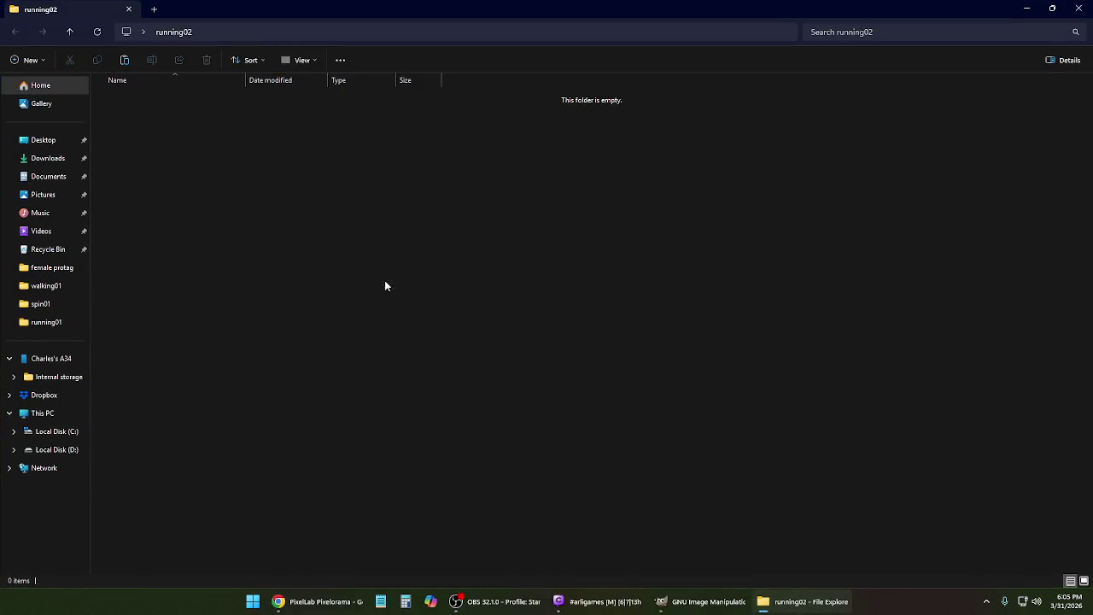
pyautogui.click(1079, 7)
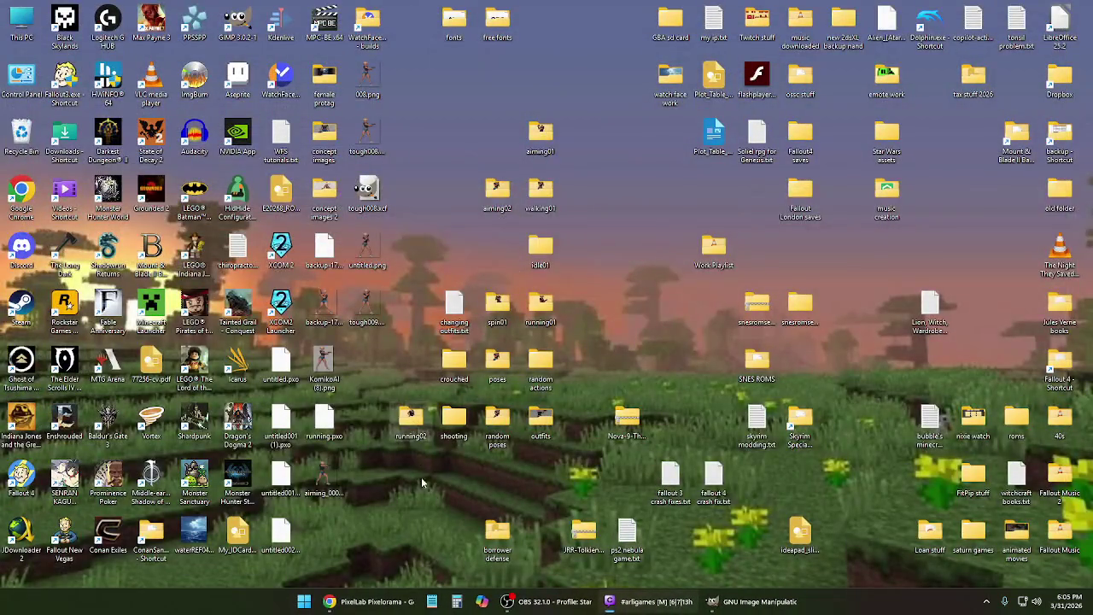
# - Put running02 inside running01 and rename running01 to 'running'
pyautogui.moveTo(410, 421)
pyautogui.mouseDown()
pyautogui.moveTo(567, 320)
pyautogui.moveTo(545, 322)
pyautogui.mouseUp()
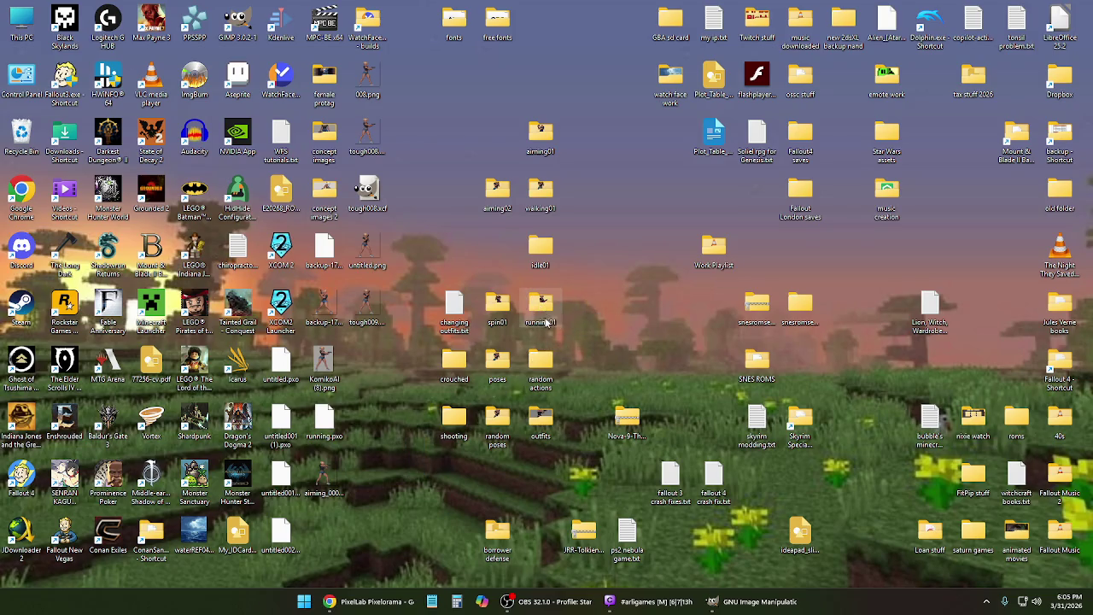
pyautogui.doubleClick(547, 326)
pyautogui.click(1079, 7)
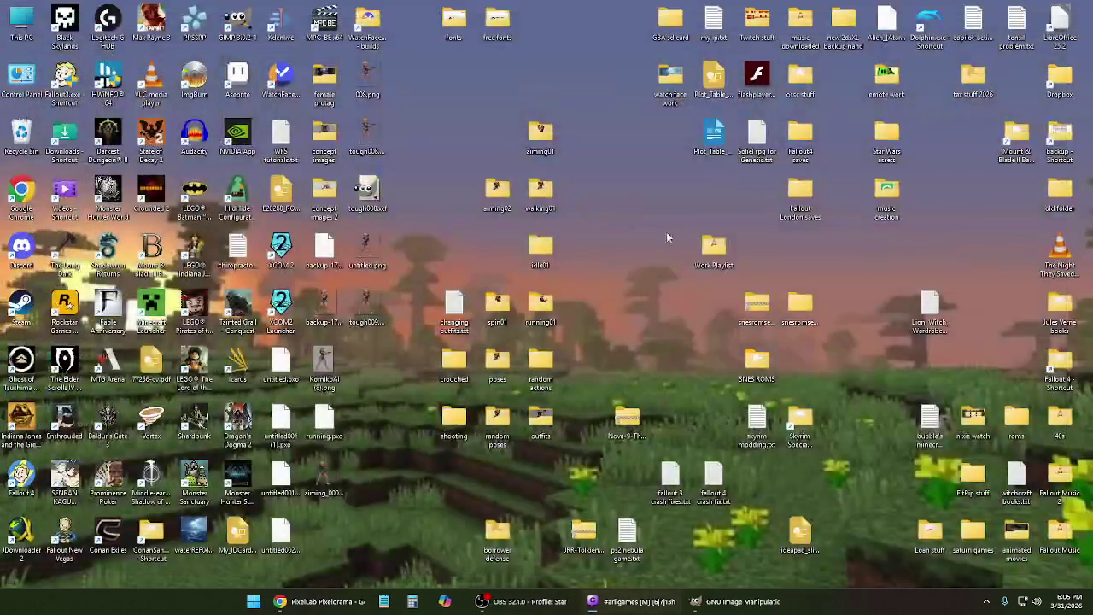
pyautogui.click(553, 326)
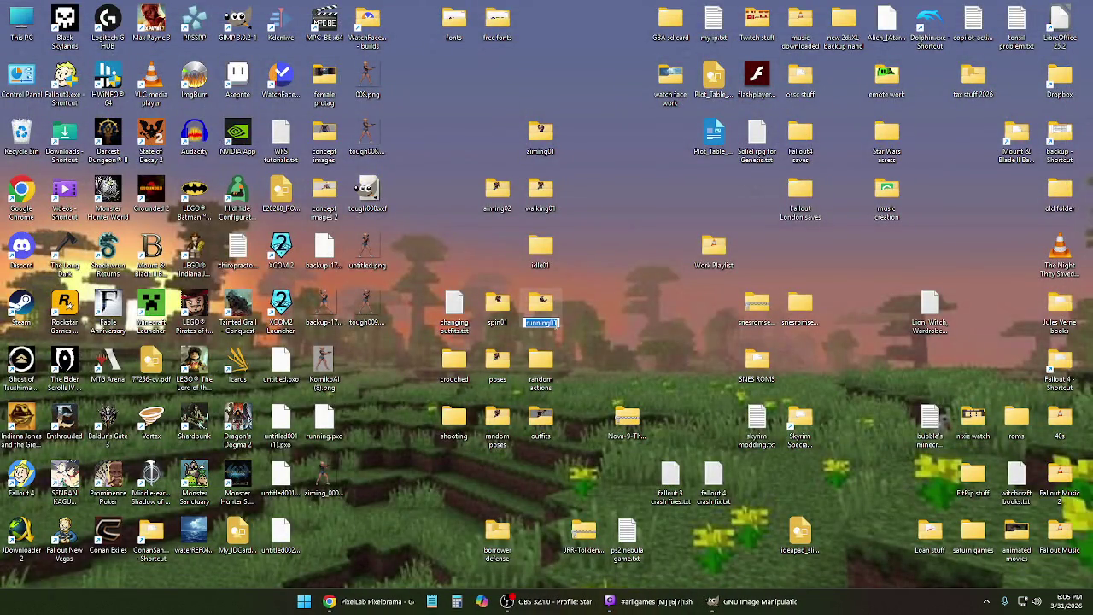
pyautogui.press('BackSpace')
pyautogui.press('BackSpace')
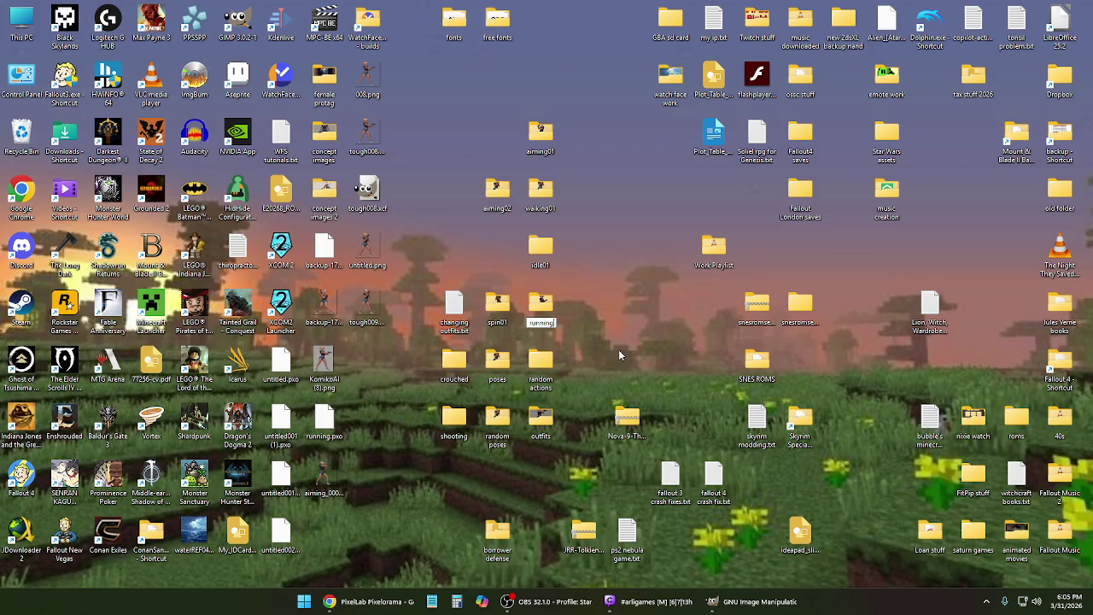
pyautogui.press('Return')
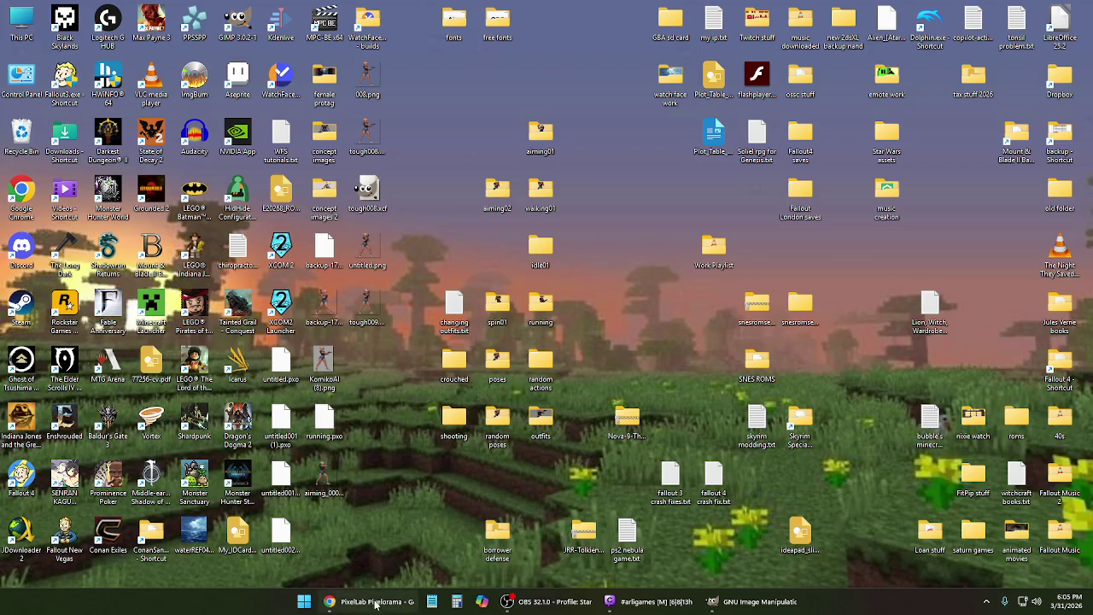
pyautogui.click(377, 601)
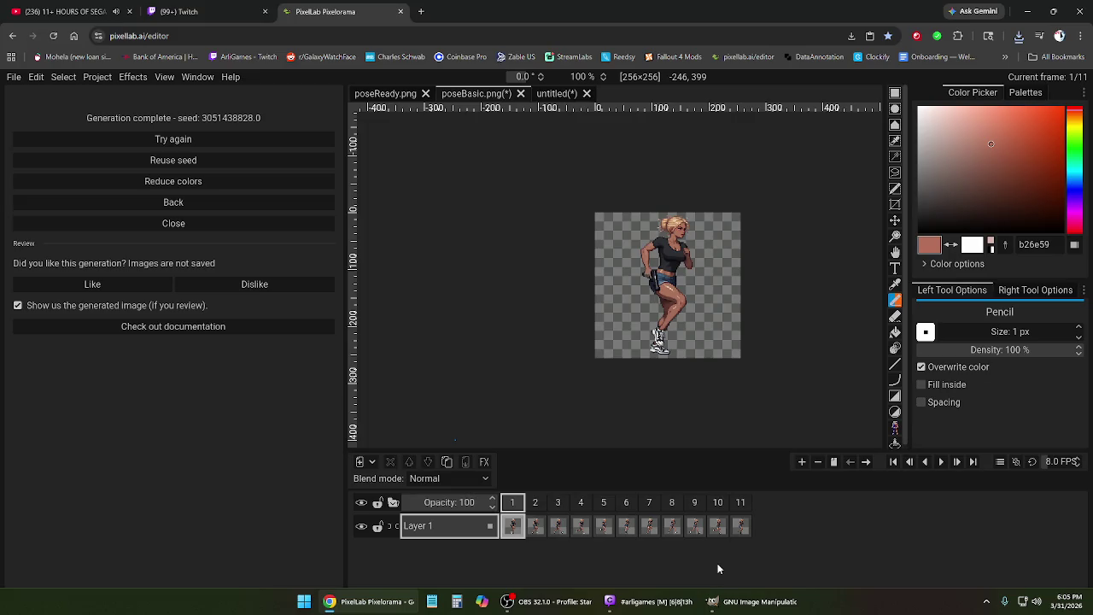
# - Undo twice to restore all 16 frames, check frames 2, 3, 7 and 15, and play the loop
pyautogui.hotkey('ctrl', 'z')
pyautogui.hotkey('ctrl', 'z')
pyautogui.hotkey('ctrl', 'z')
pyautogui.hotkey('ctrl', 'z')
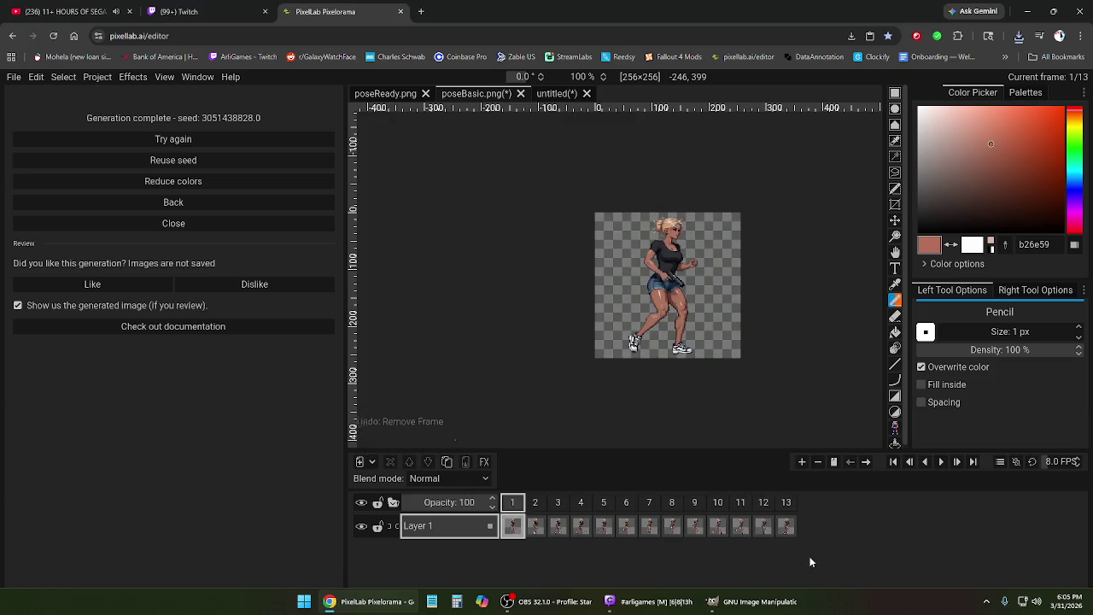
pyautogui.hotkey('ctrl', 'z')
pyautogui.hotkey('ctrl', 'z')
pyautogui.hotkey('ctrl', 'z')
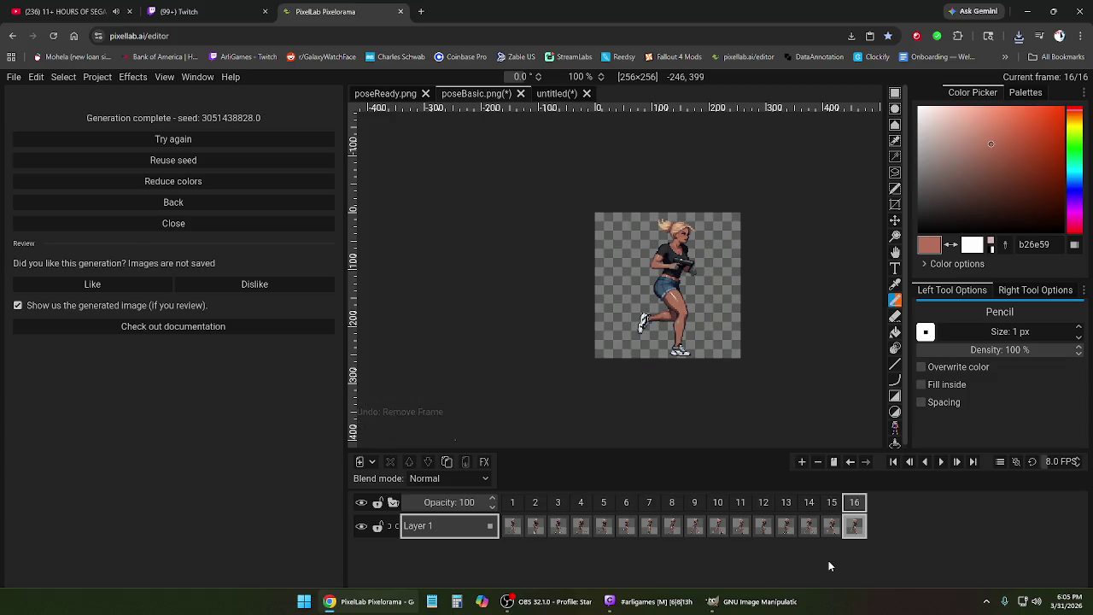
pyautogui.click(831, 503)
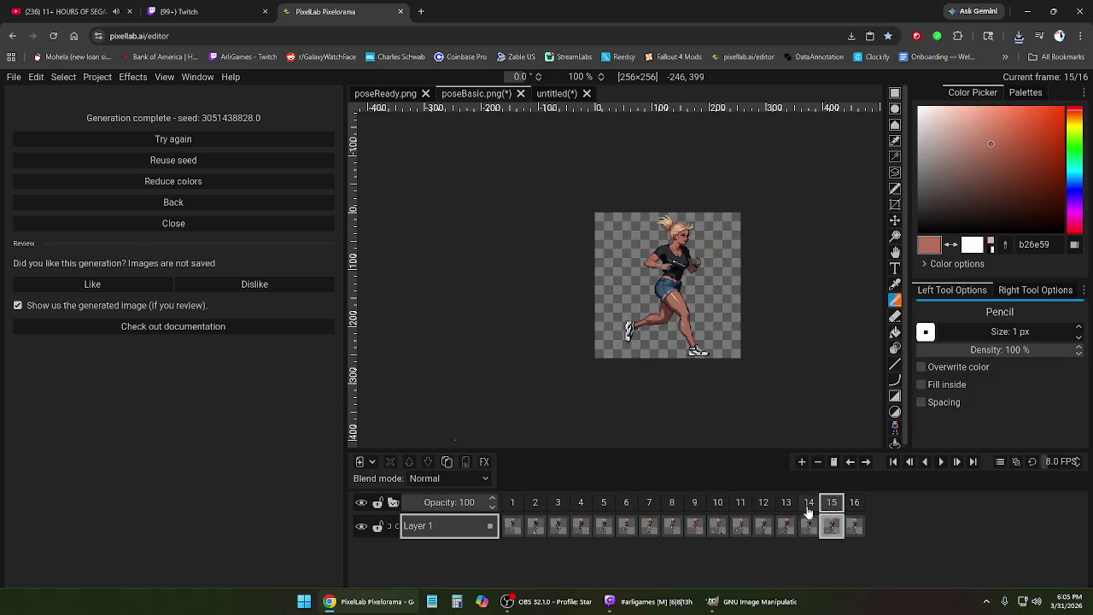
pyautogui.click(535, 506)
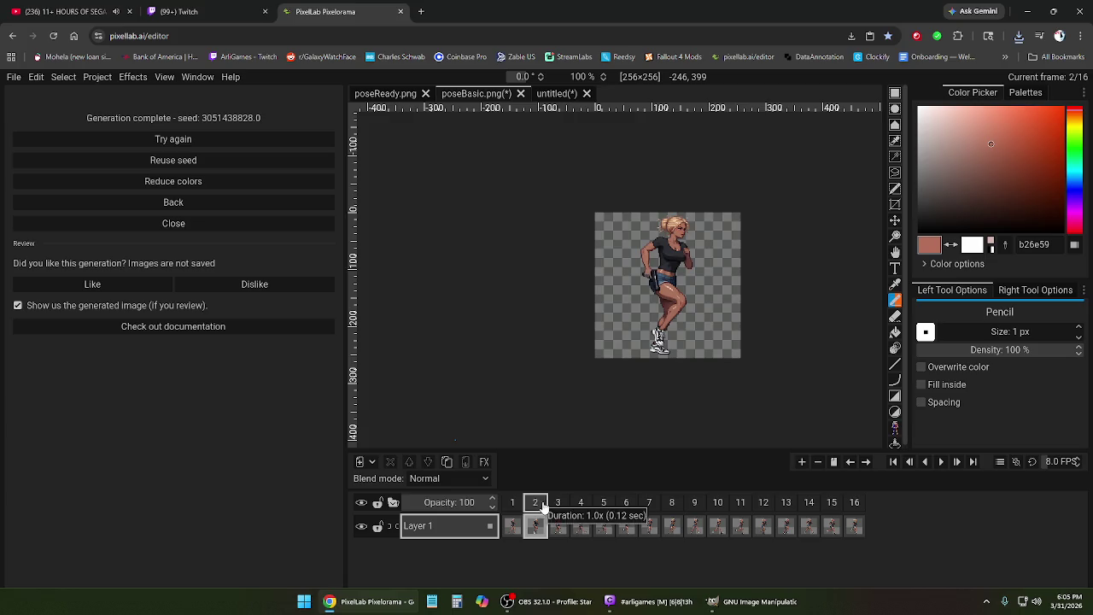
pyautogui.click(558, 505)
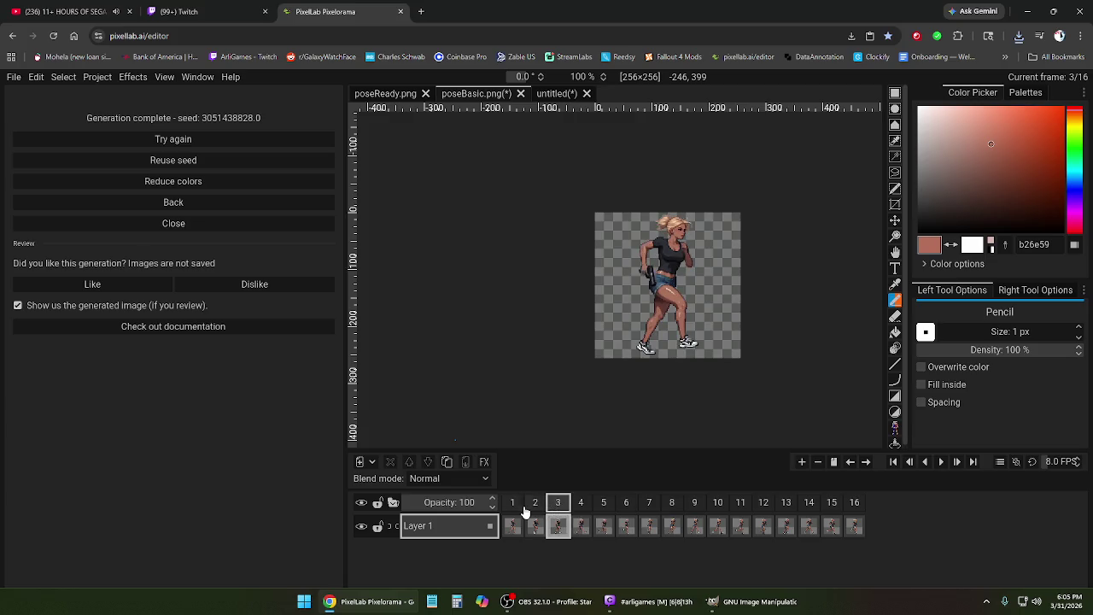
pyautogui.click(513, 506)
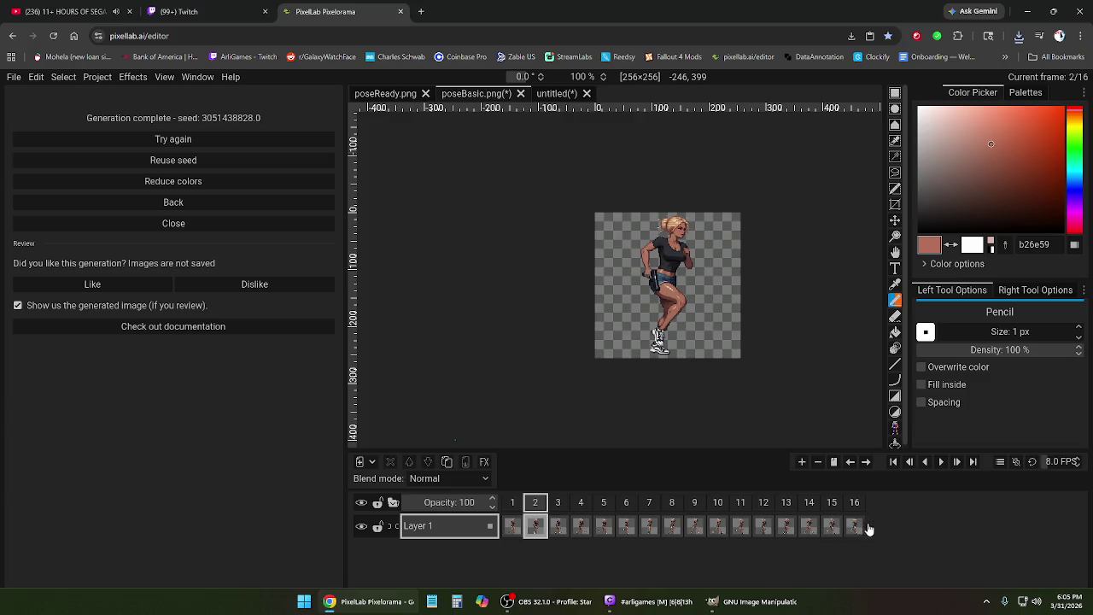
pyautogui.click(648, 521)
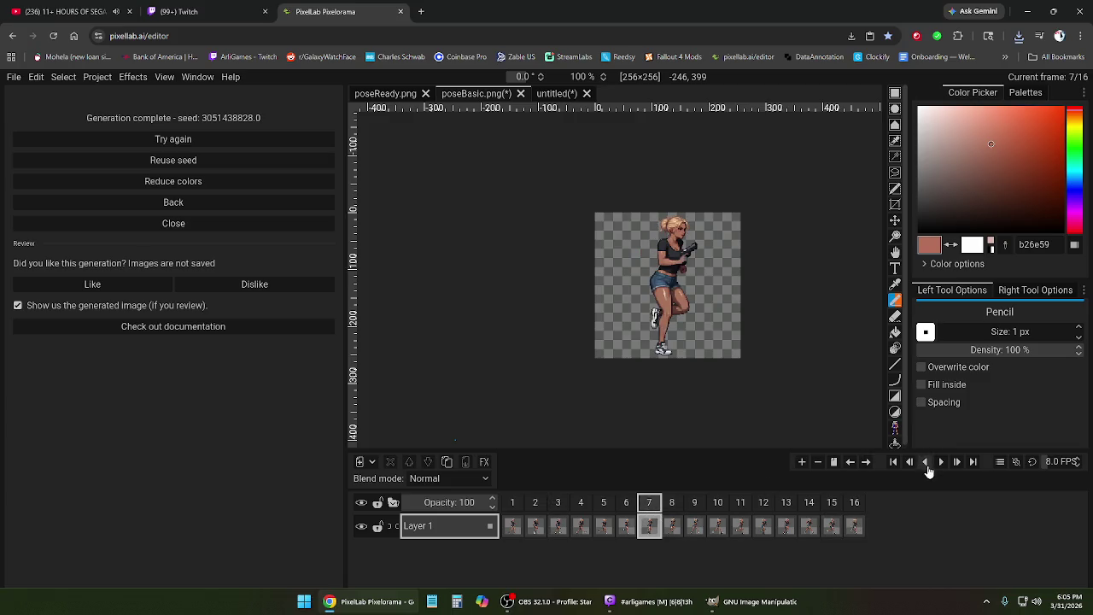
pyautogui.click(941, 463)
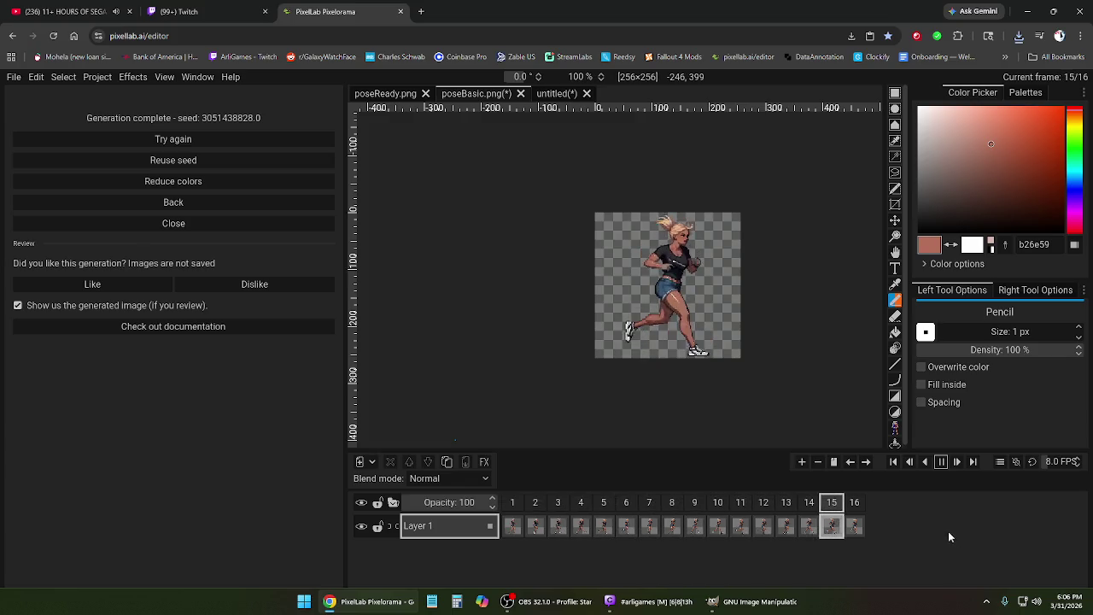
pyautogui.rightClick(512, 502)
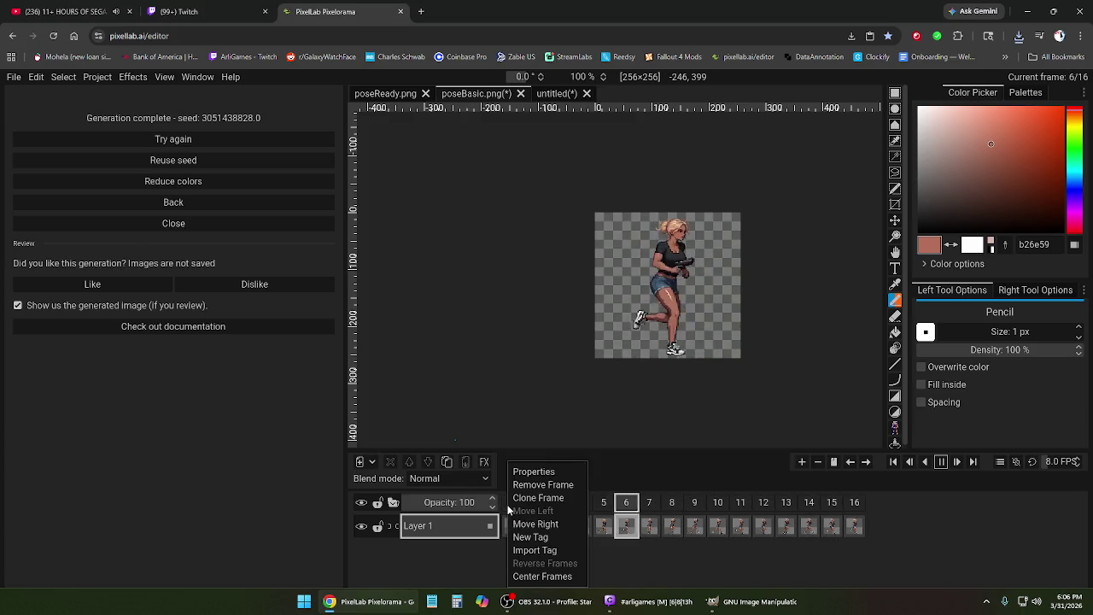
# - Delete the first frame twice, previewing the shortened loop after each removal
pyautogui.click(500, 519)
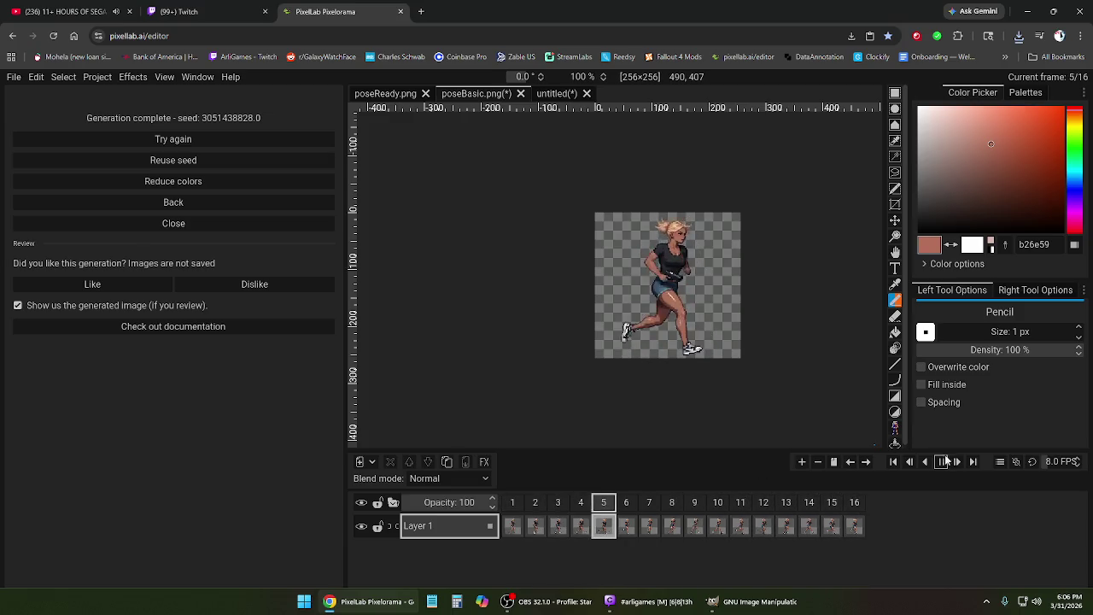
pyautogui.rightClick(512, 502)
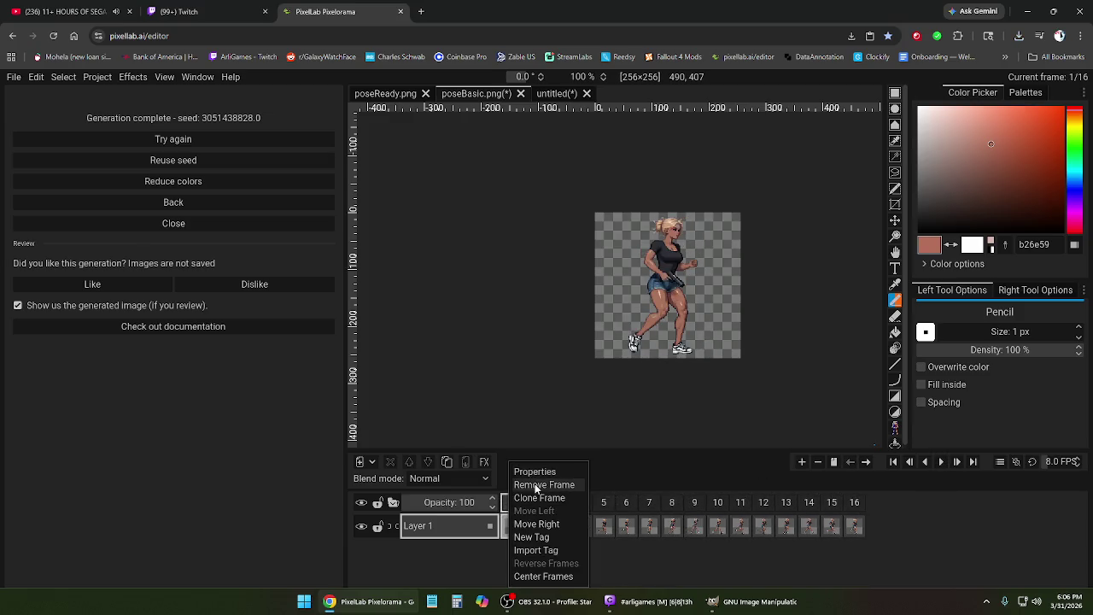
pyautogui.click(533, 484)
pyautogui.click(942, 462)
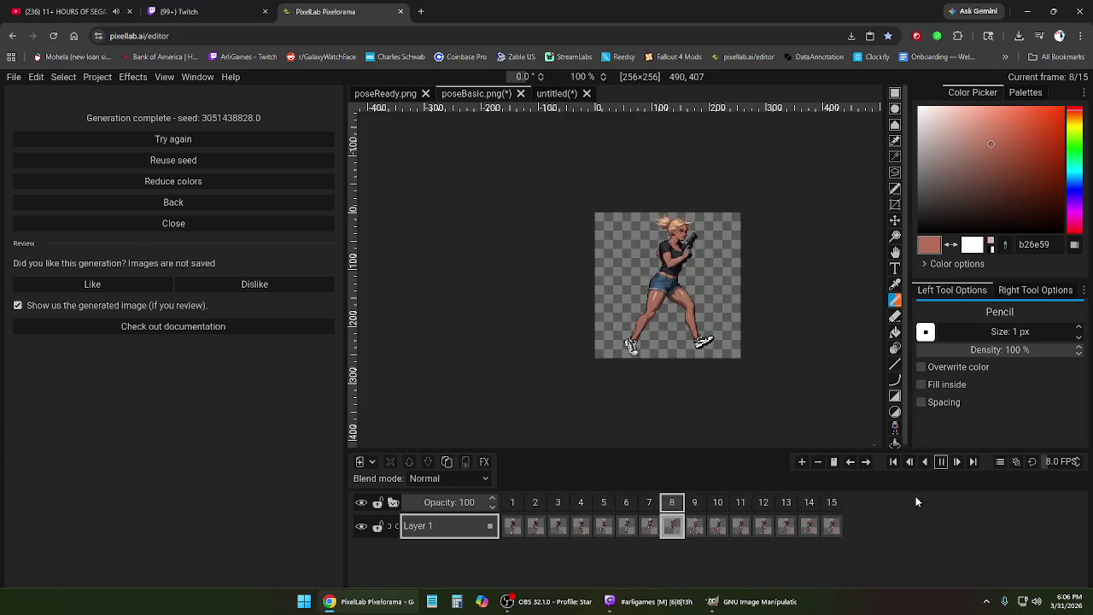
pyautogui.click(940, 462)
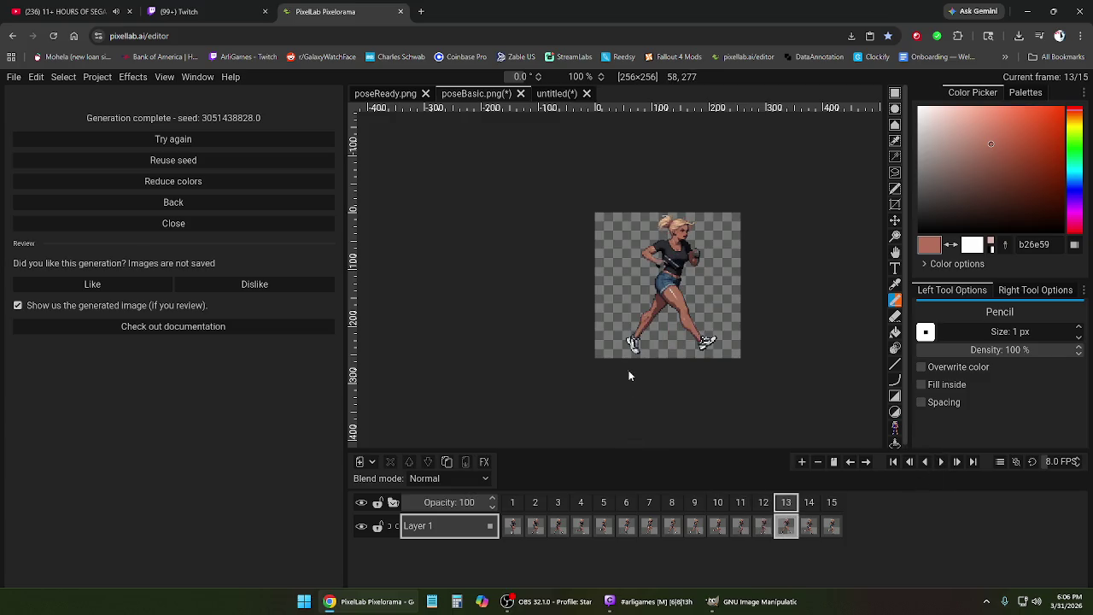
pyautogui.click(513, 504)
pyautogui.rightClick(513, 504)
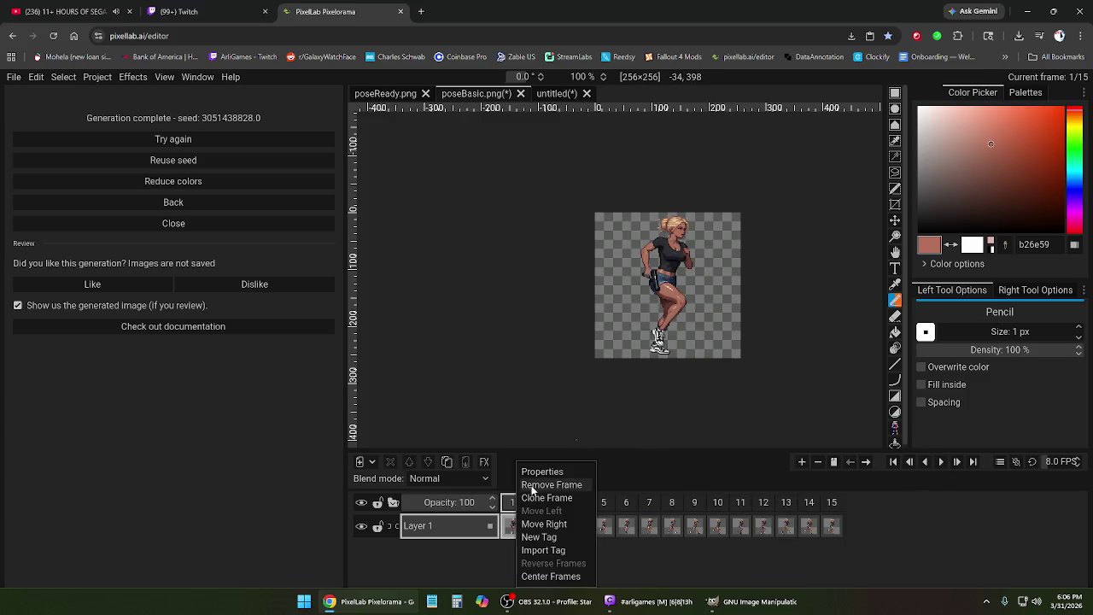
pyautogui.click(534, 484)
pyautogui.click(943, 462)
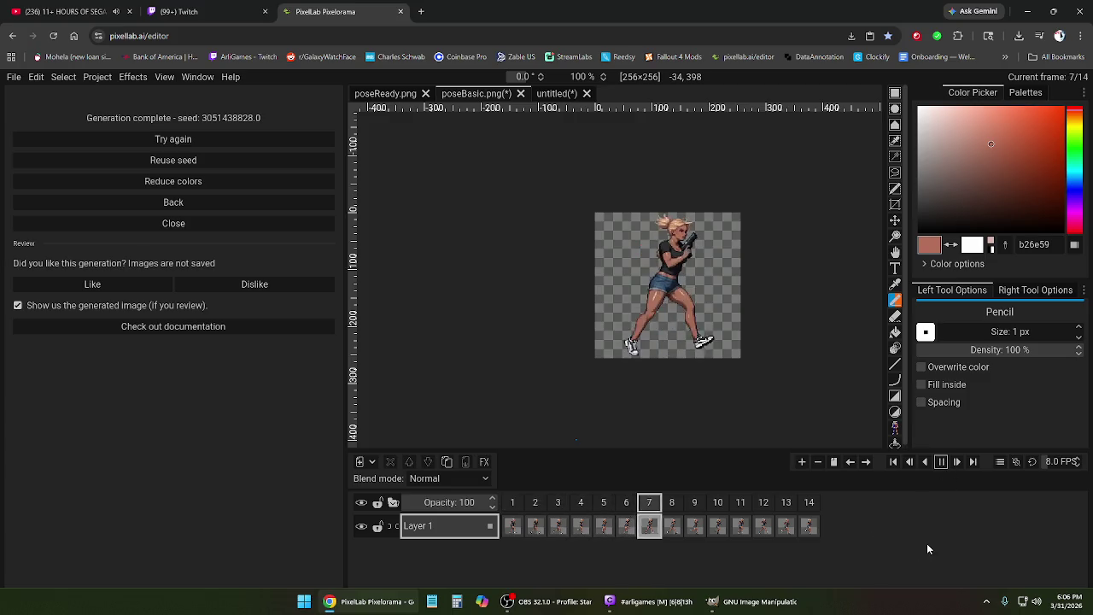
pyautogui.click(942, 462)
# - Delete the first frame three more times, playing the loop after each cut
pyautogui.click(513, 506)
pyautogui.rightClick(514, 516)
pyautogui.click(553, 485)
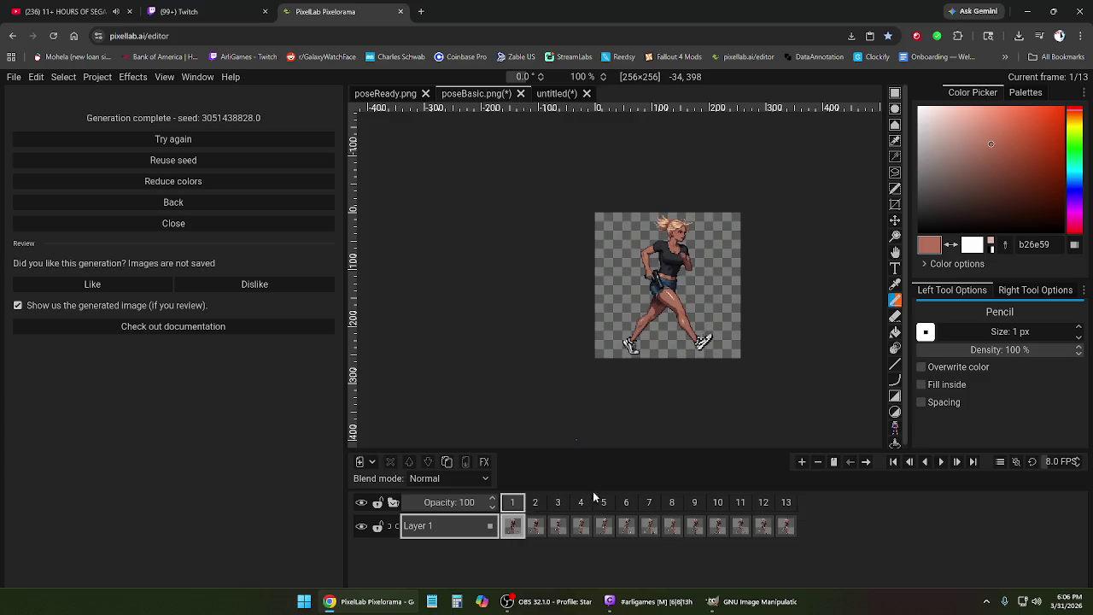
pyautogui.click(941, 462)
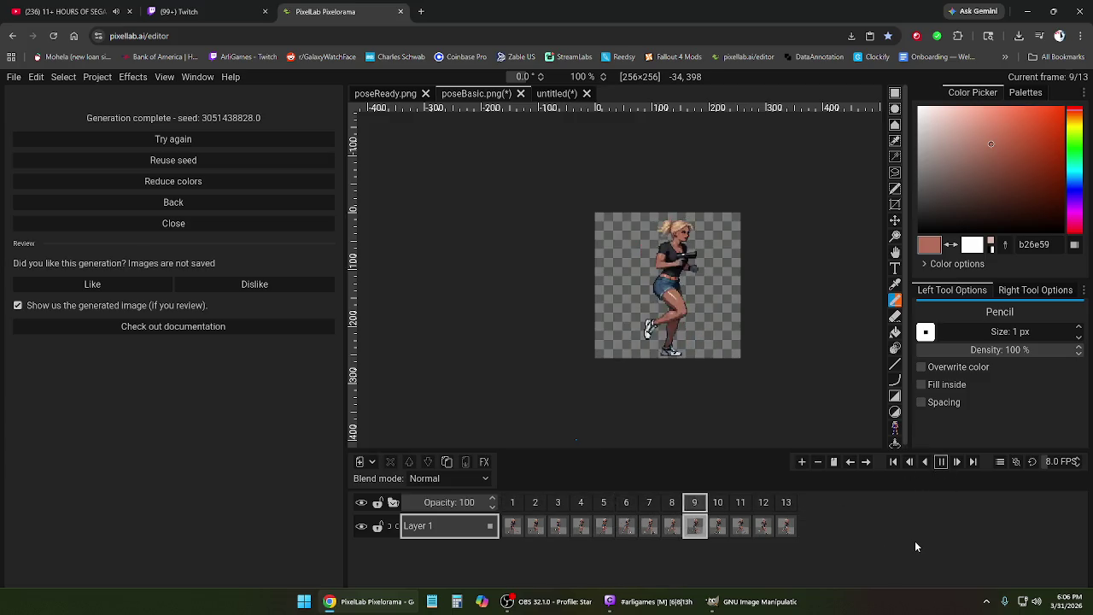
pyautogui.click(942, 462)
pyautogui.rightClick(514, 516)
pyautogui.click(546, 485)
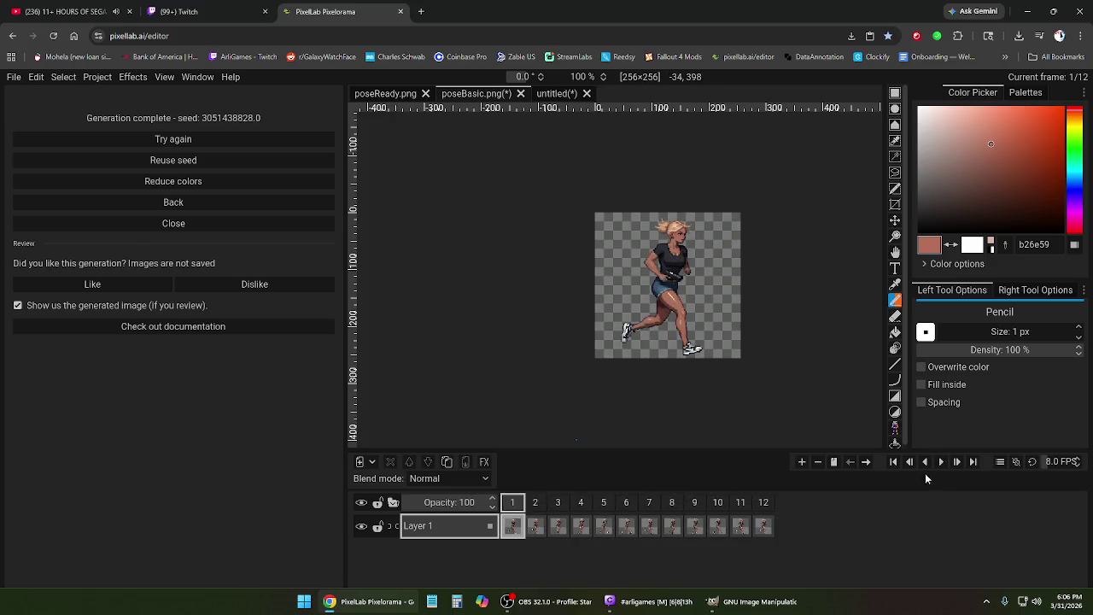
pyautogui.click(940, 462)
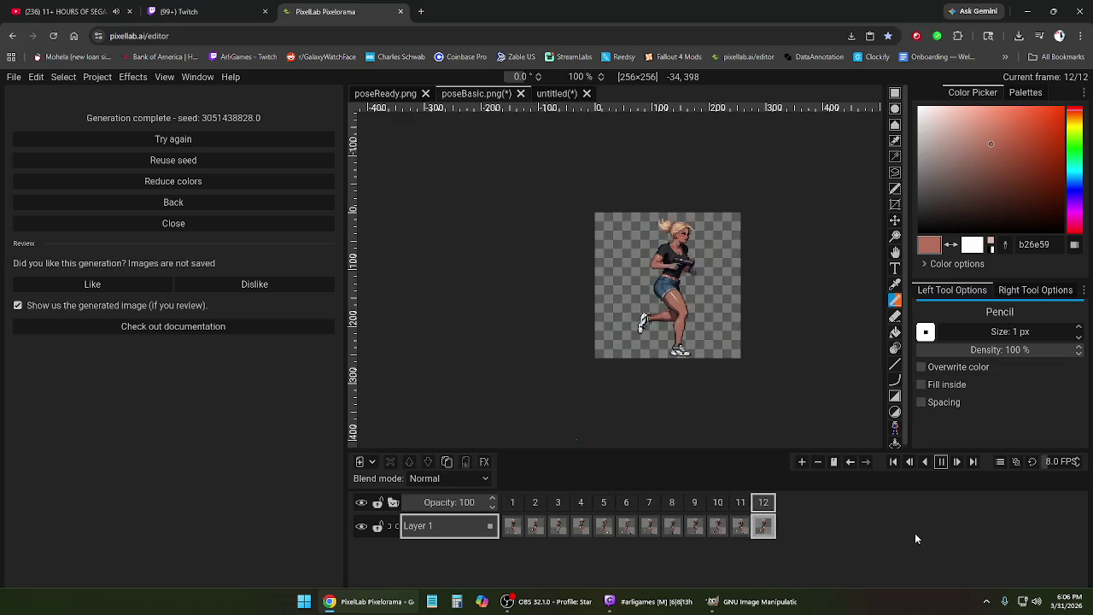
pyautogui.click(941, 465)
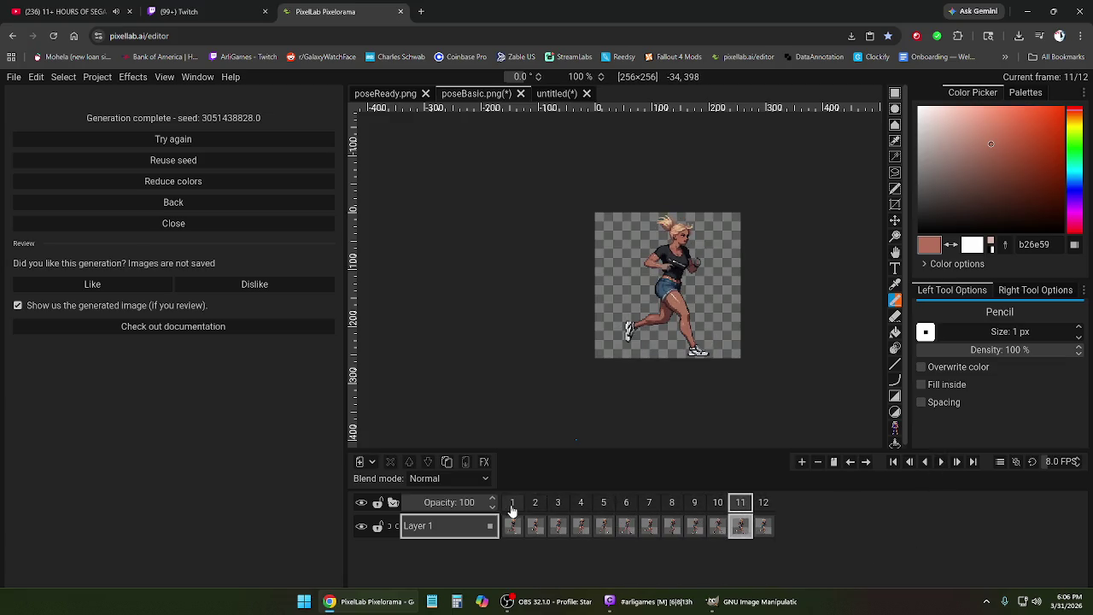
pyautogui.rightClick(513, 510)
pyautogui.click(539, 484)
pyautogui.click(940, 462)
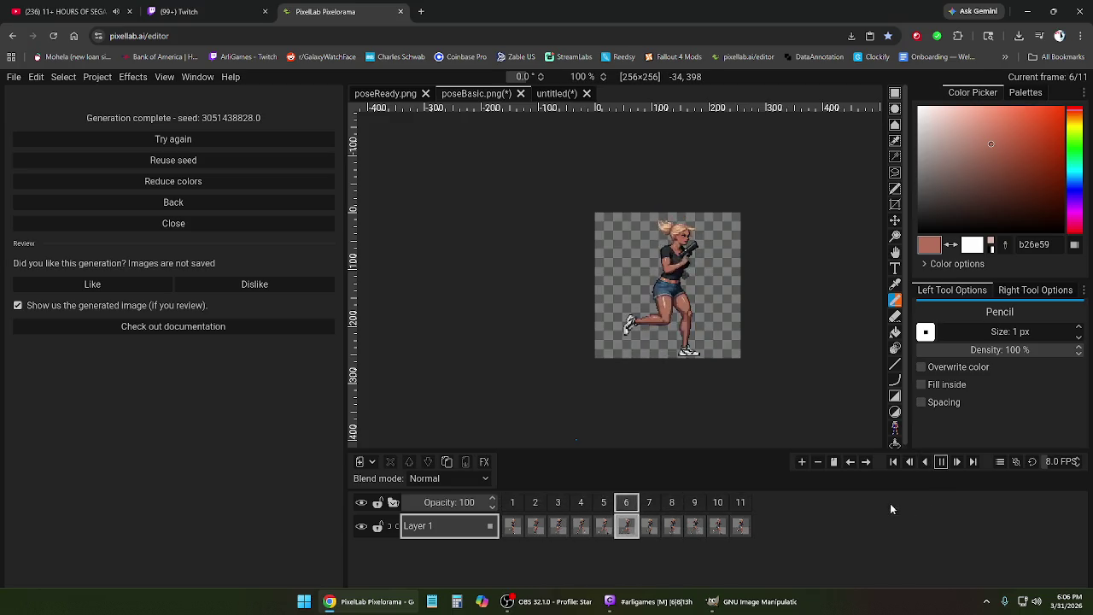
pyautogui.click(942, 462)
# - Remove the first frame twice more, check the last frame, and preview the ten-frame loop
pyautogui.click(512, 525)
pyautogui.rightClick(513, 525)
pyautogui.click(529, 485)
pyautogui.click(944, 463)
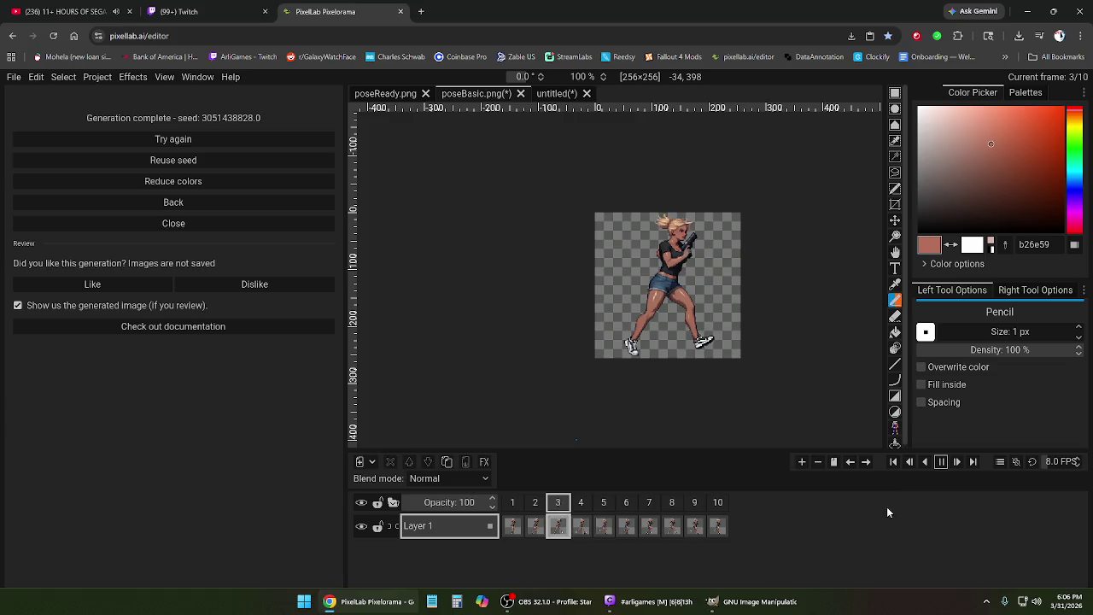
pyautogui.click(940, 462)
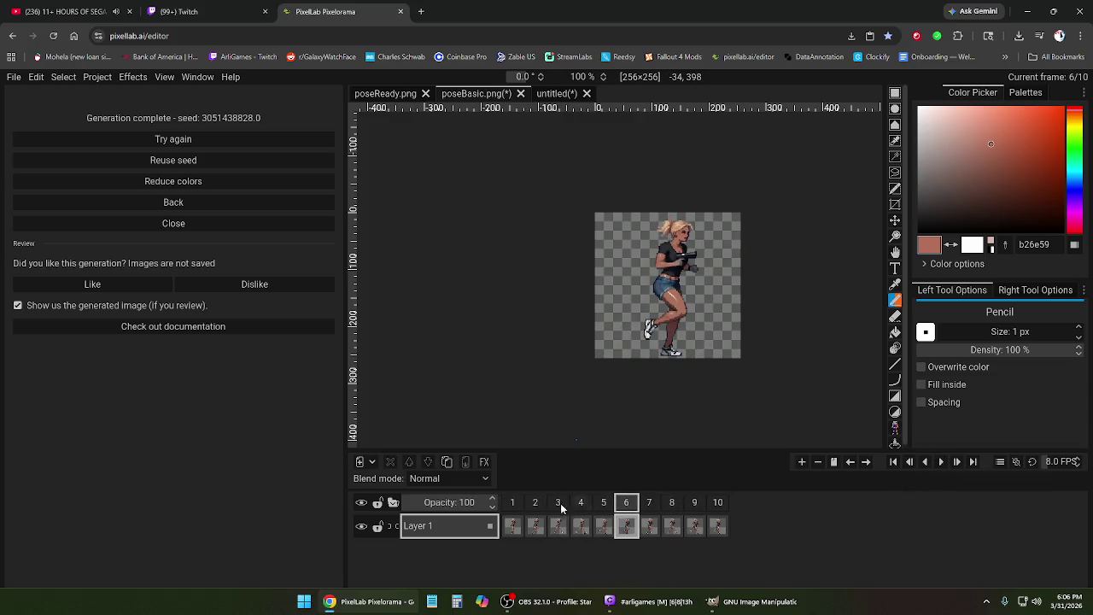
pyautogui.click(512, 502)
pyautogui.rightClick(513, 503)
pyautogui.click(535, 485)
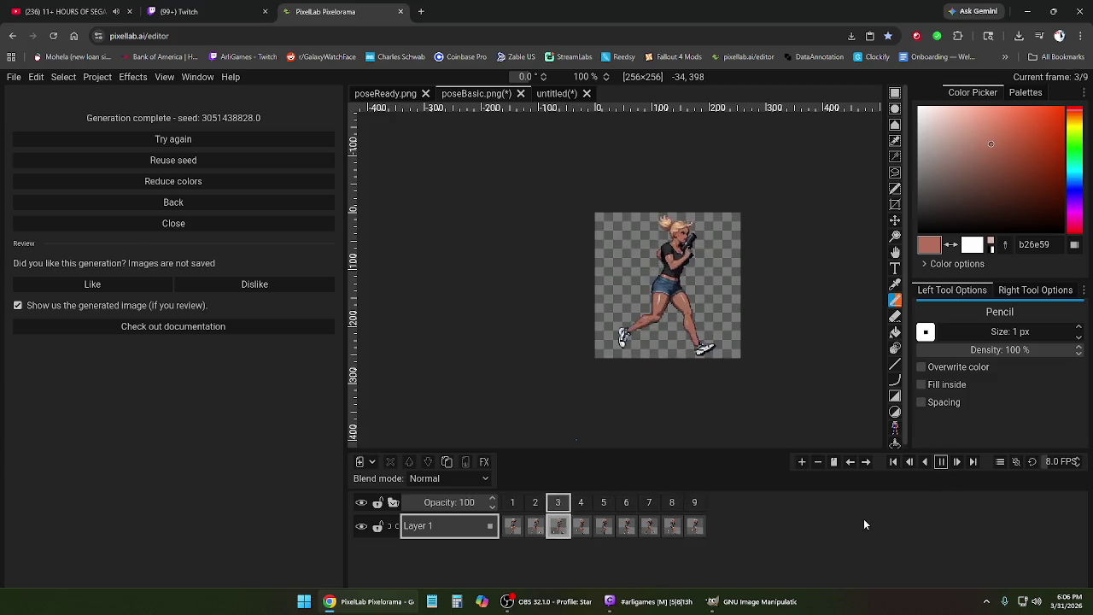
pyautogui.click(940, 462)
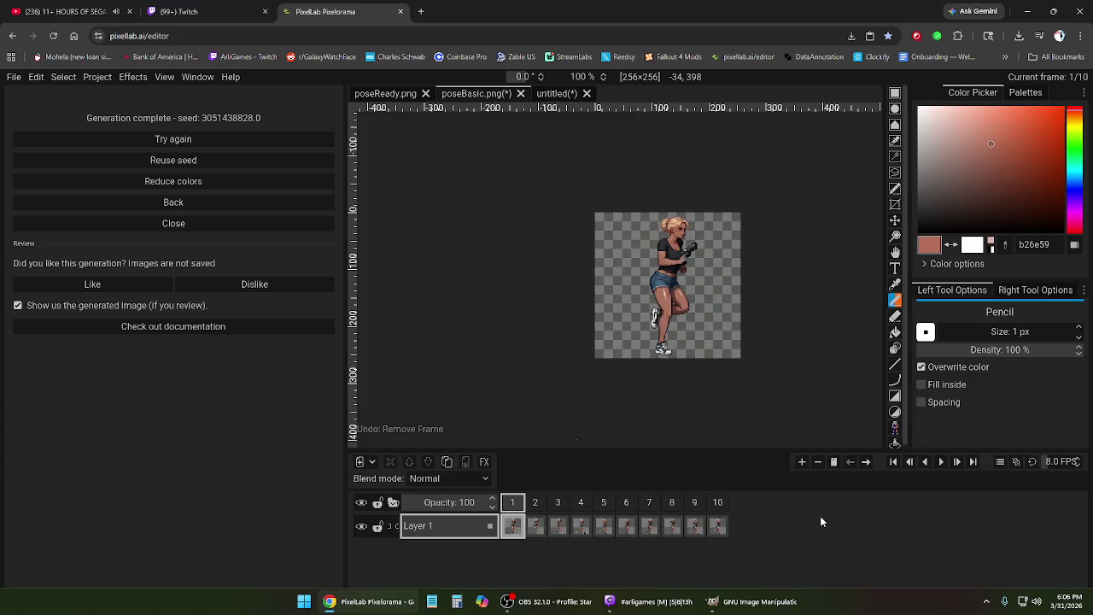
pyautogui.click(718, 521)
pyautogui.rightClick(722, 517)
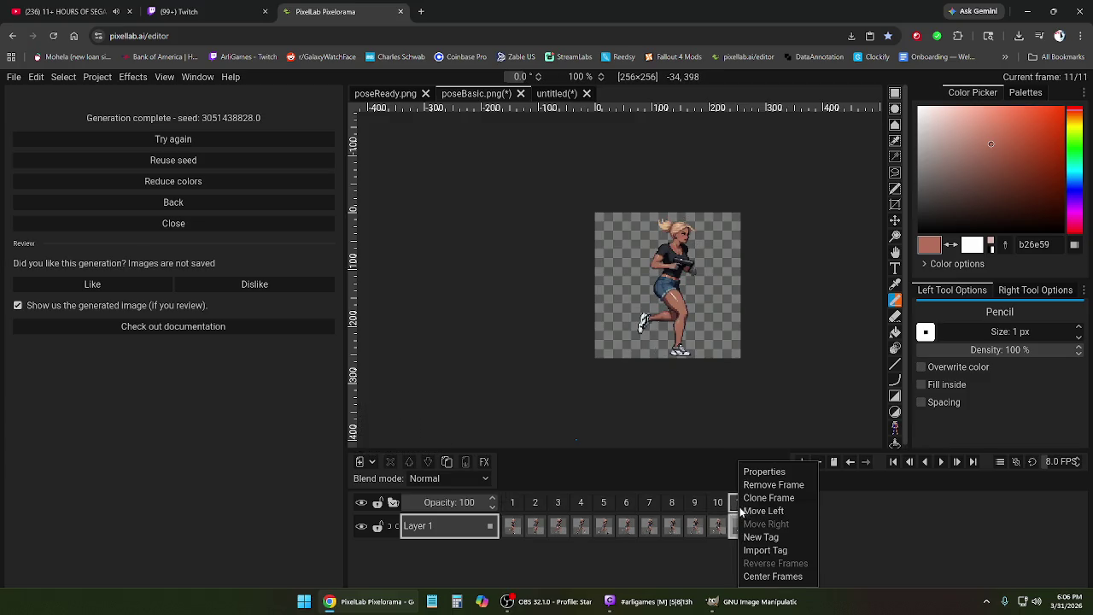
pyautogui.click(773, 482)
pyautogui.click(940, 463)
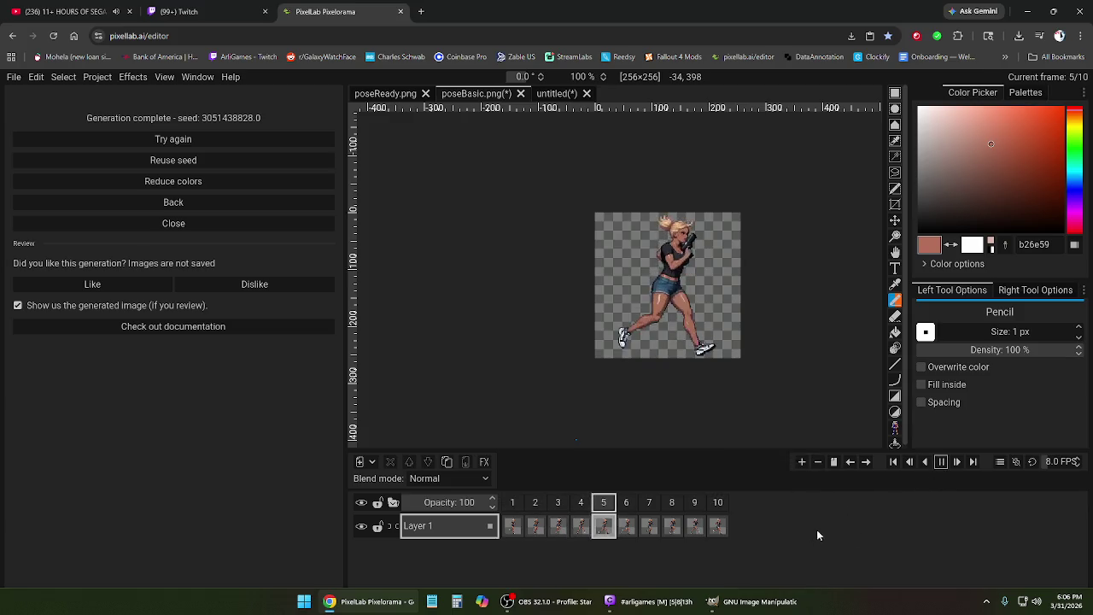
pyautogui.click(941, 462)
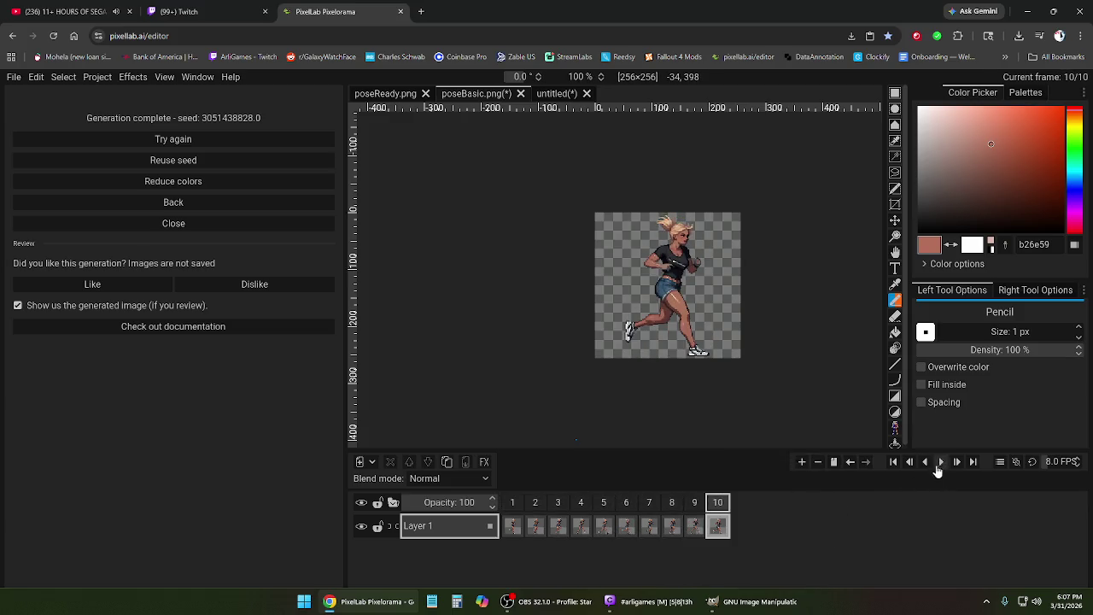
# - Remove the first frame again, preview, then undo it and review frames 11 and 1
pyautogui.click(512, 502)
pyautogui.rightClick(513, 509)
pyautogui.click(534, 485)
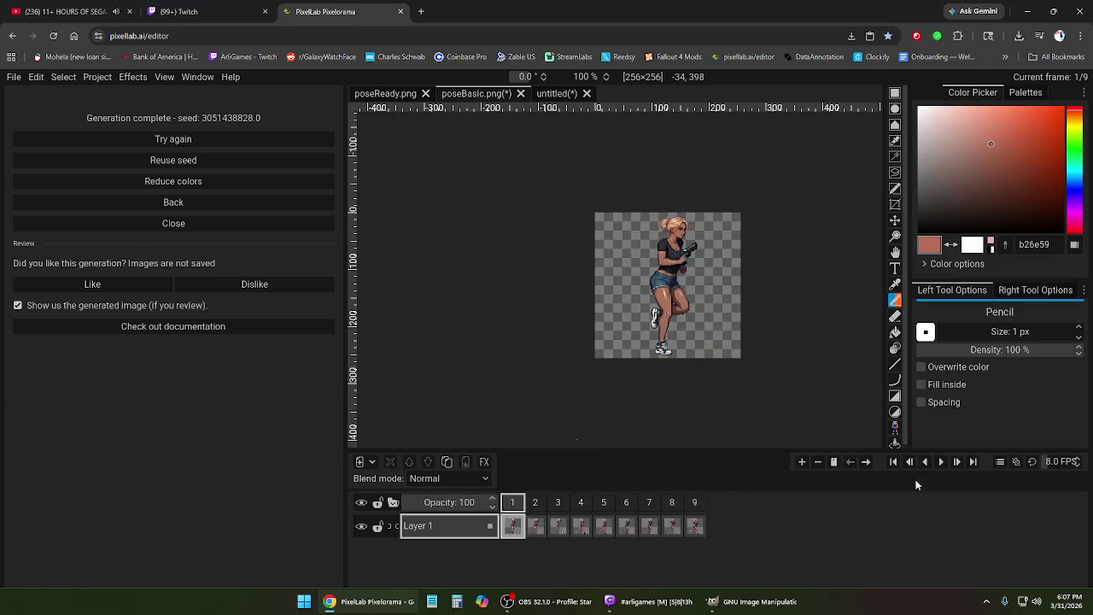
pyautogui.click(940, 462)
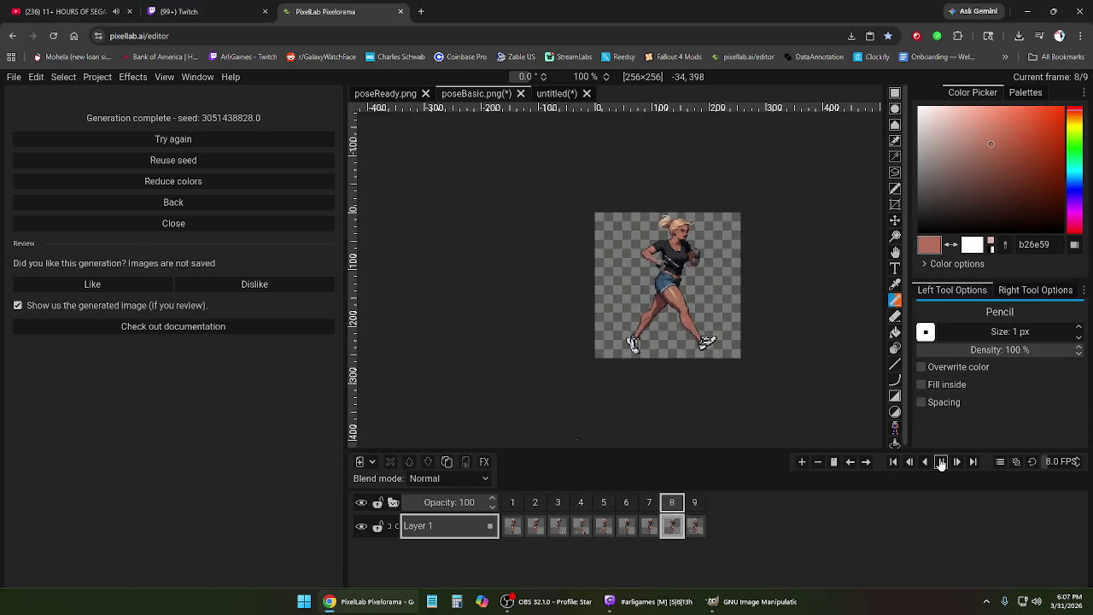
pyautogui.press('space')
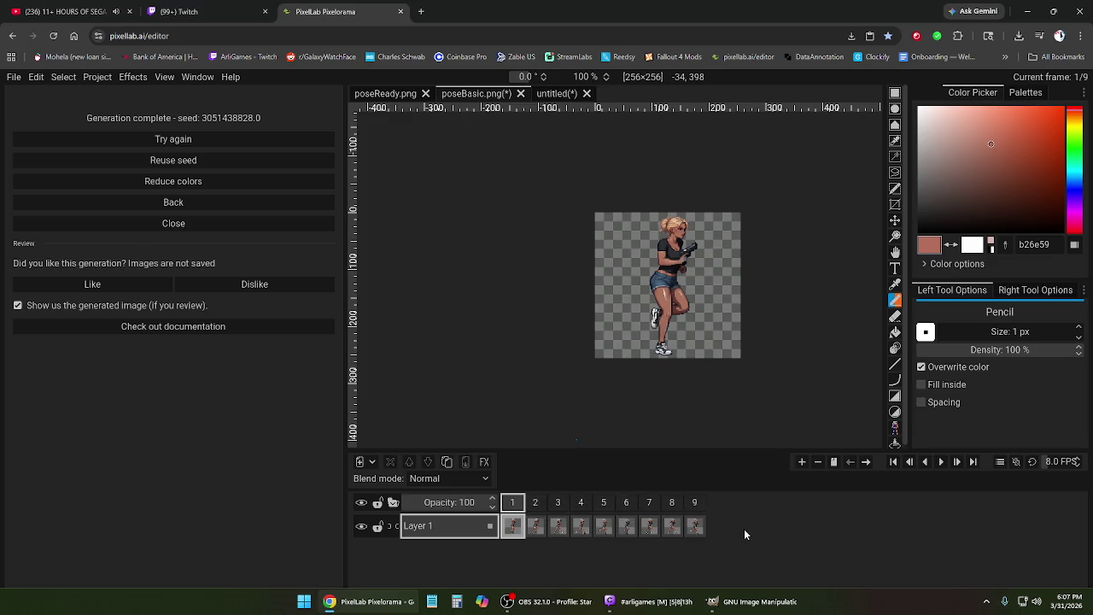
pyautogui.hotkey('ctrl', 'z')
pyautogui.hotkey('ctrl', 'z')
pyautogui.click(696, 503)
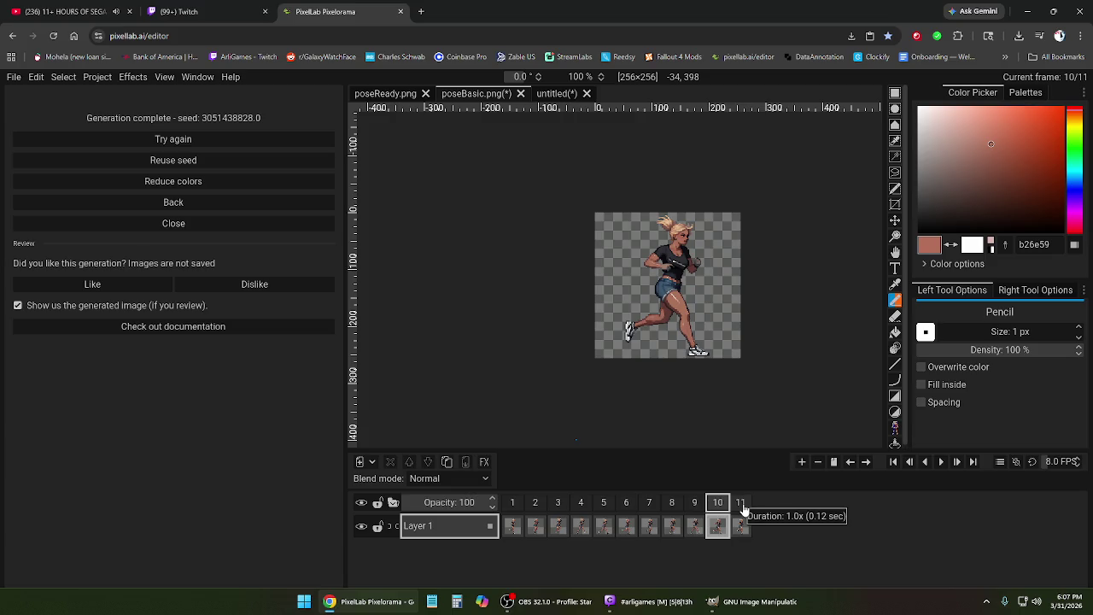
pyautogui.click(744, 508)
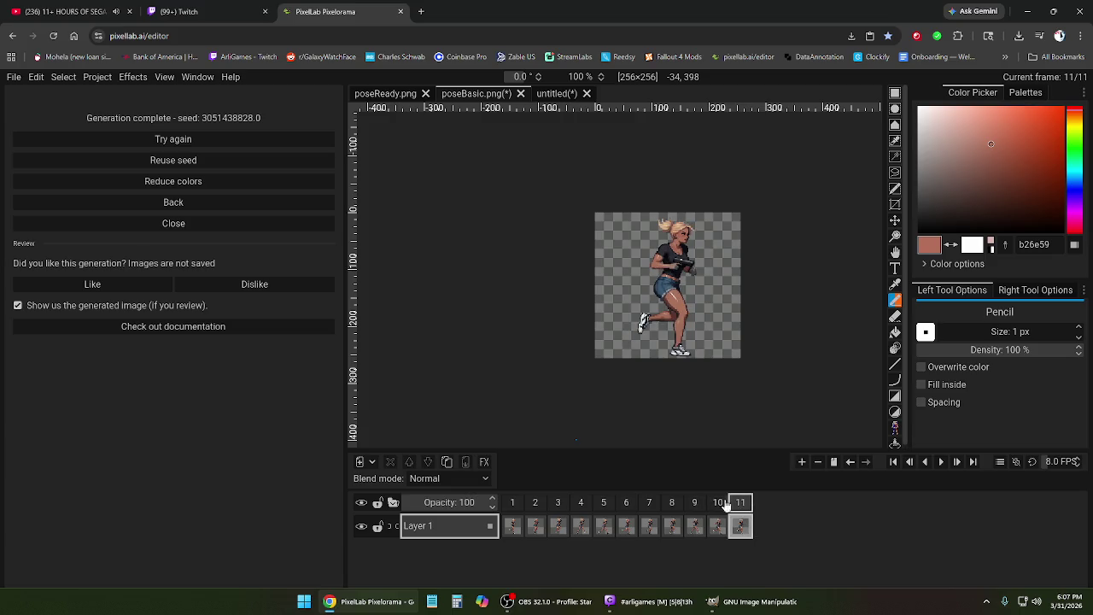
pyautogui.click(515, 505)
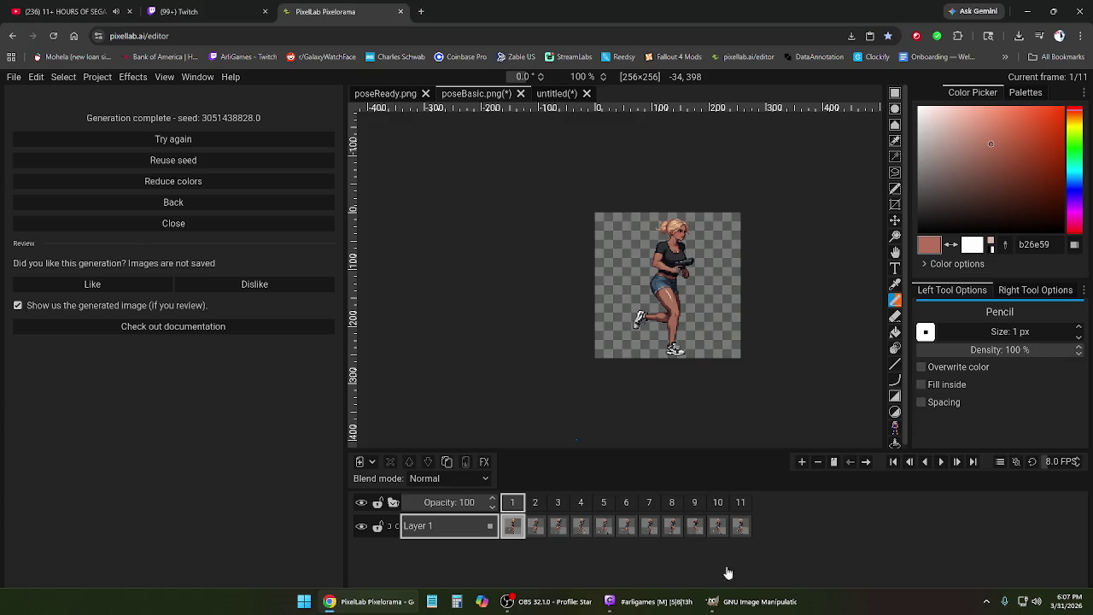
# - Step through frames 3–11, play the running loop, and select the first frame
pyautogui.click(536, 504)
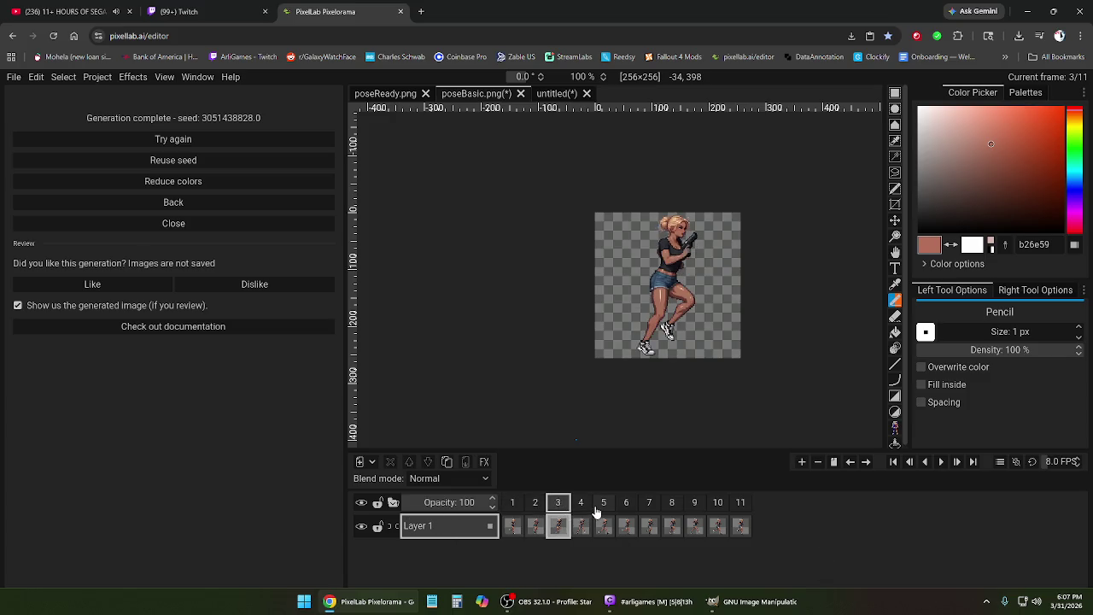
pyautogui.click(582, 505)
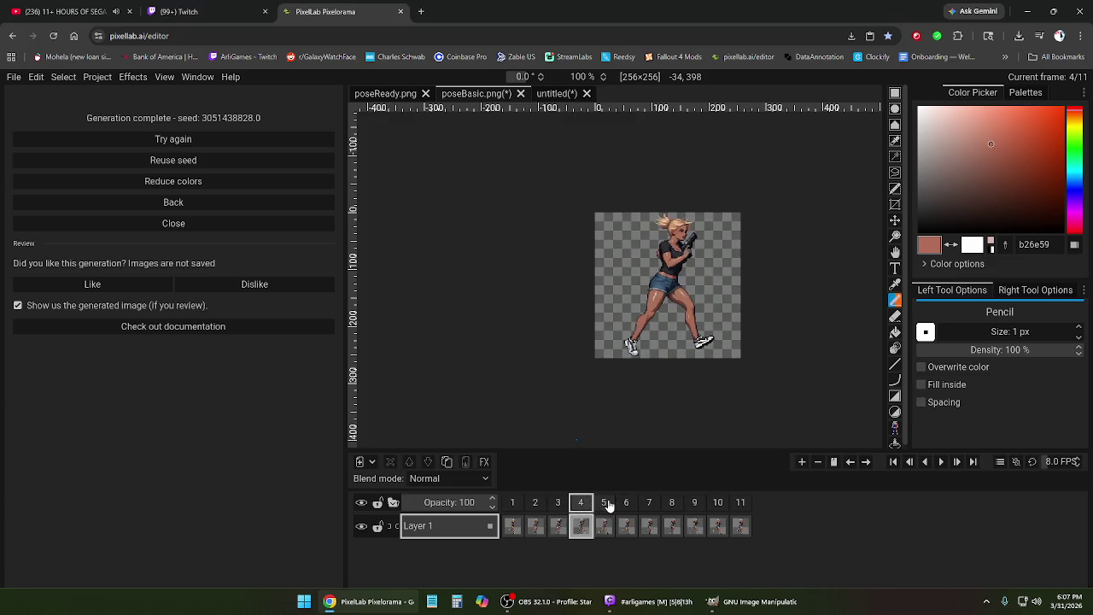
pyautogui.click(603, 504)
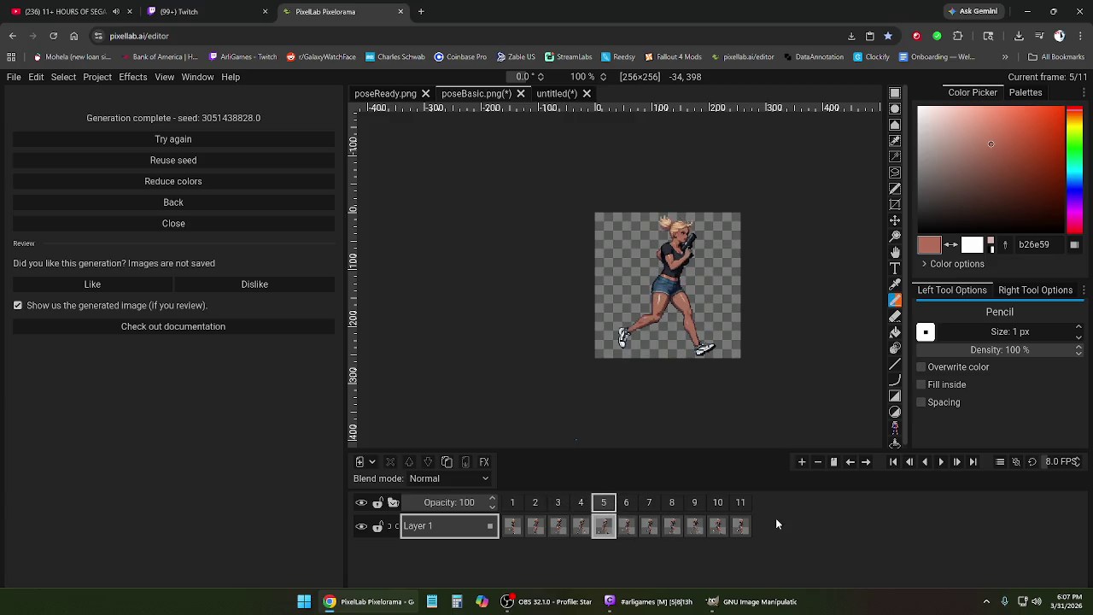
pyautogui.click(628, 505)
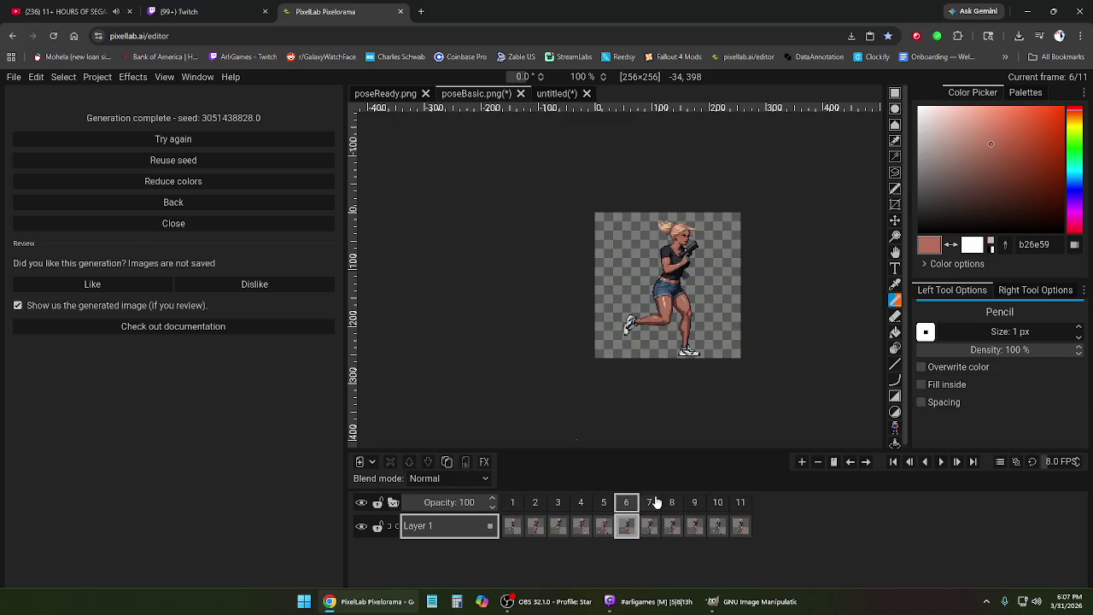
pyautogui.click(654, 504)
pyautogui.click(942, 461)
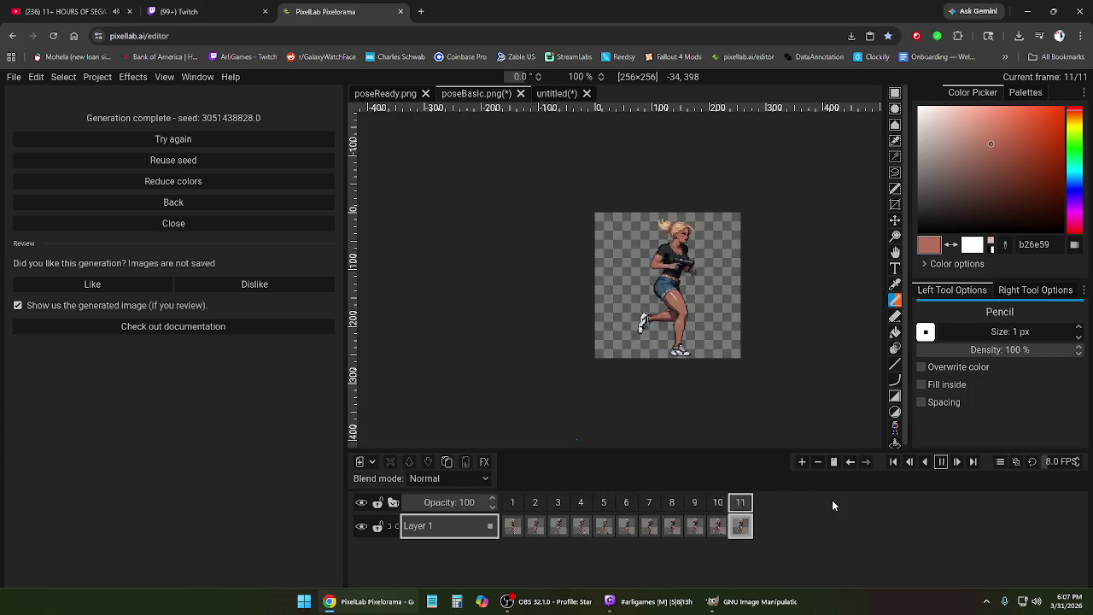
pyautogui.click(942, 462)
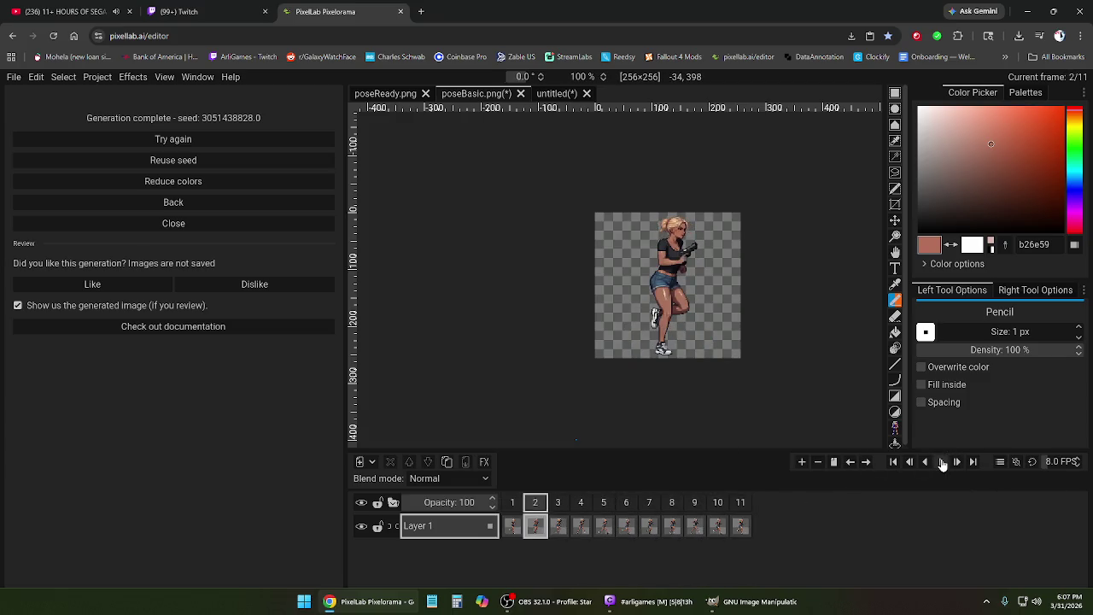
pyautogui.press('Left')
pyautogui.press('Left')
pyautogui.click(740, 505)
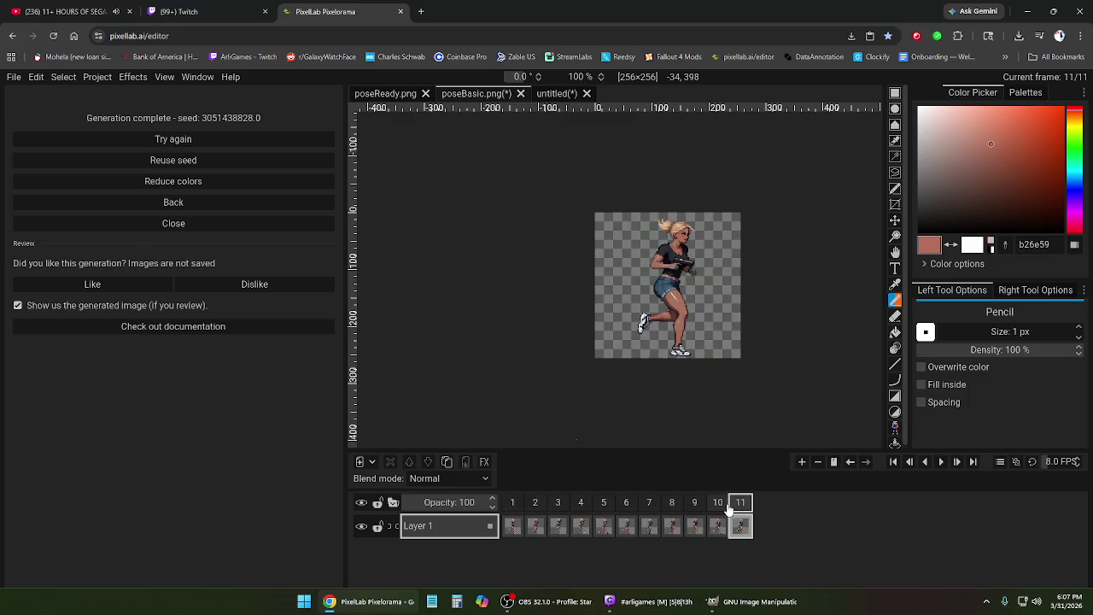
pyautogui.press('Left')
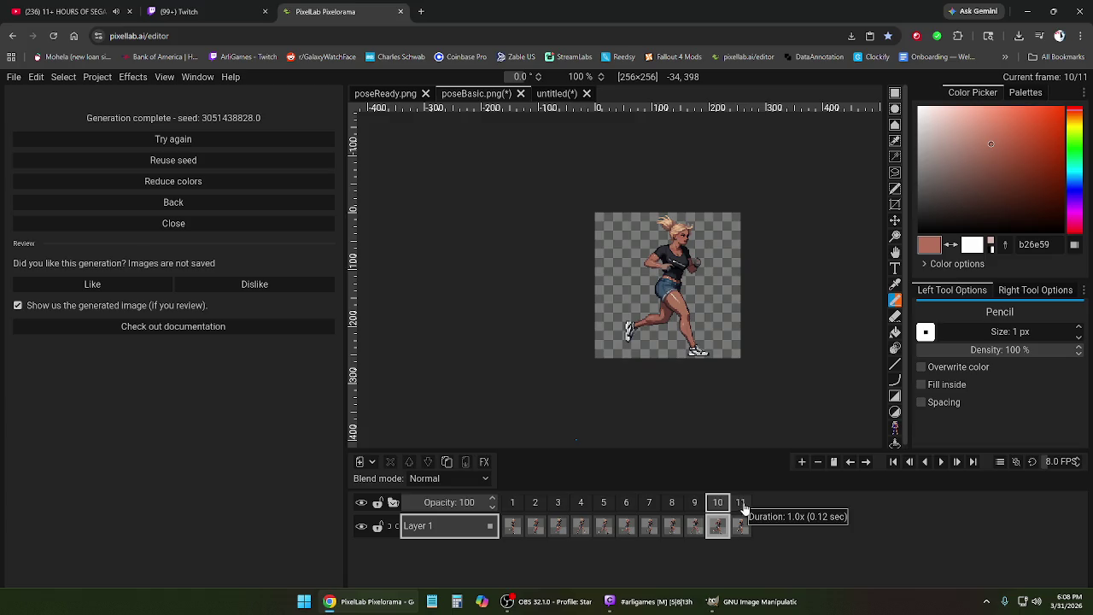
pyautogui.click(511, 506)
# - Remove the first frame, play the trimmed 10-frame loop, and inspect frames 8–10
pyautogui.rightClick(511, 509)
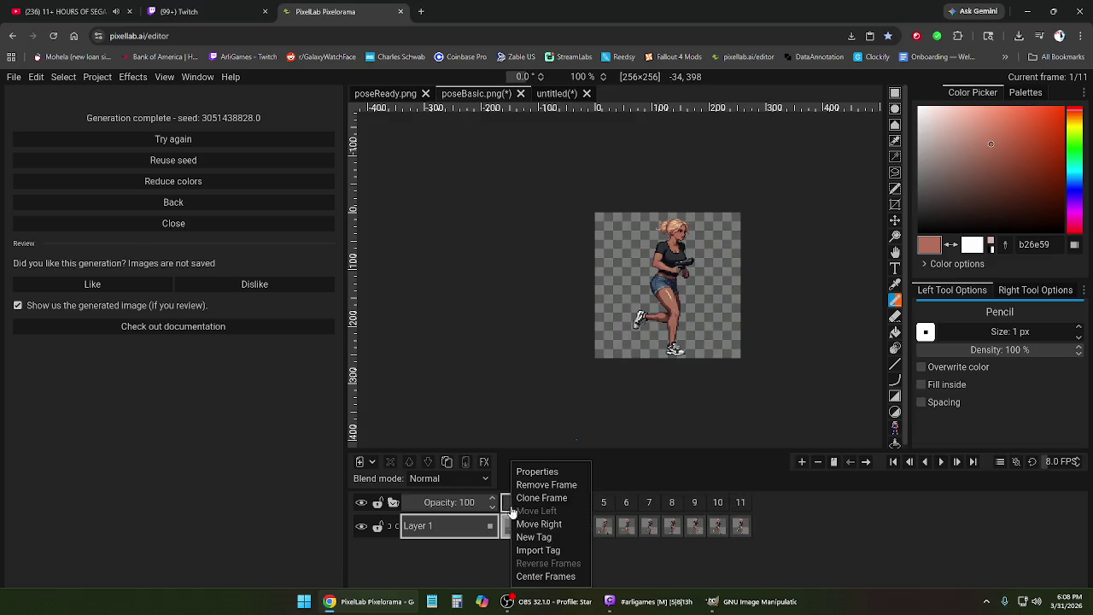
pyautogui.click(529, 485)
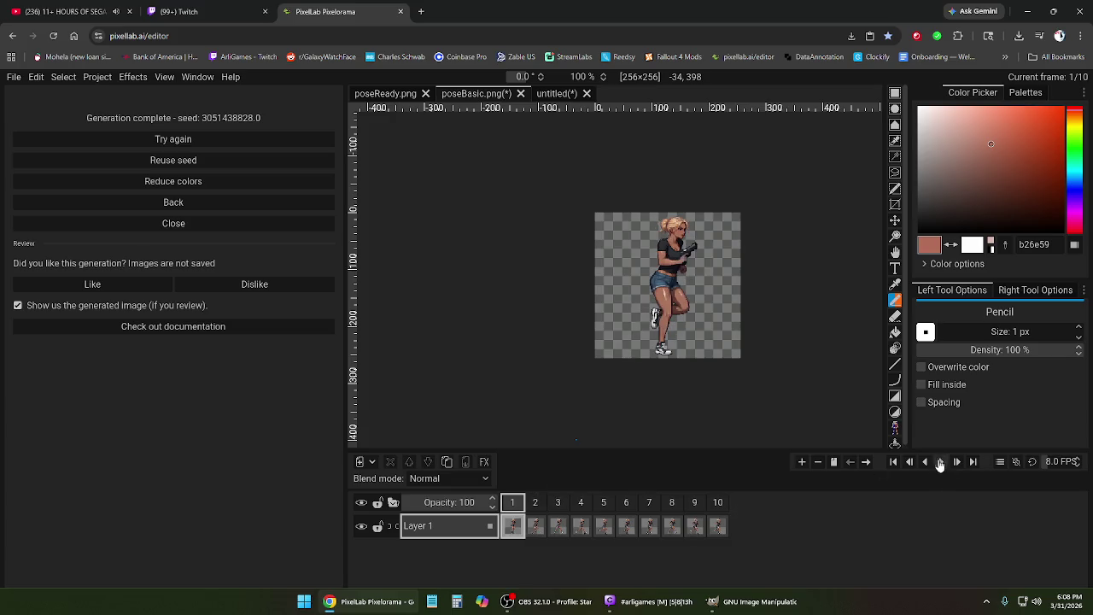
pyautogui.click(942, 461)
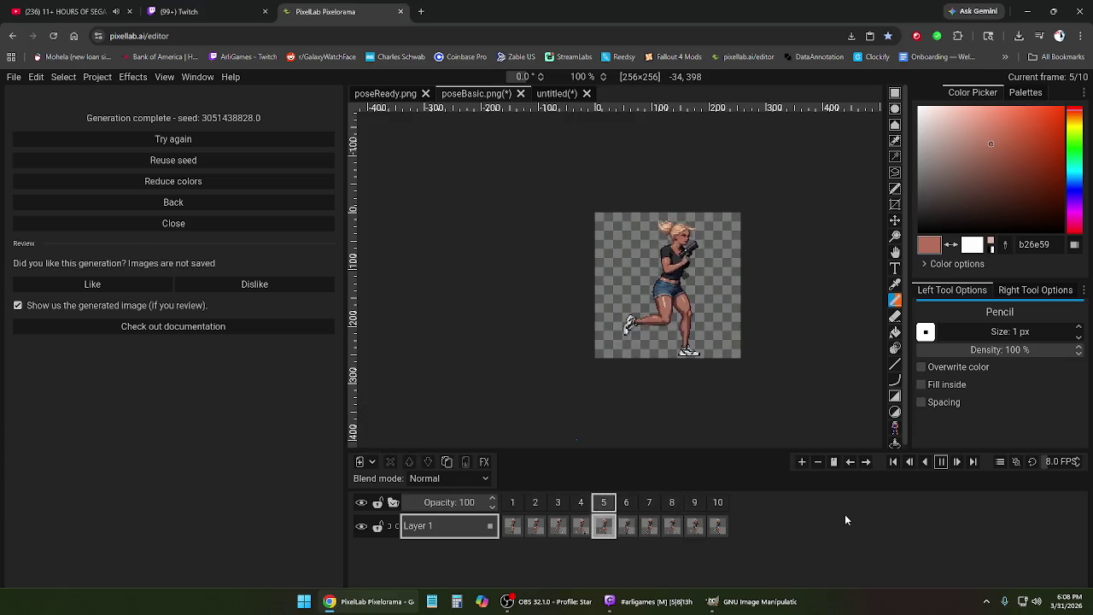
pyautogui.click(941, 462)
pyautogui.click(718, 505)
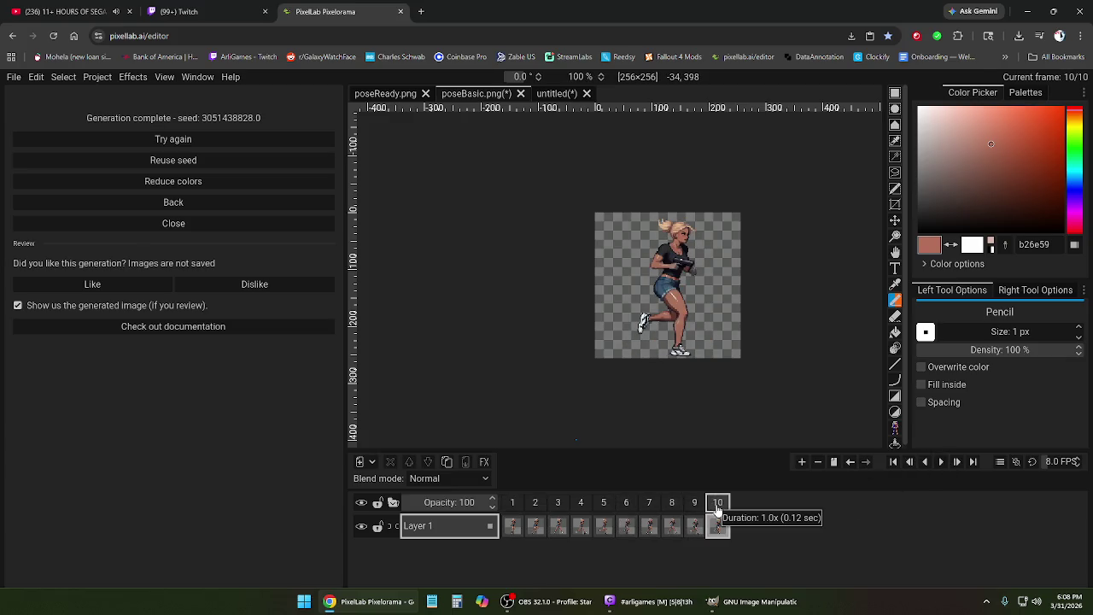
pyautogui.hotkey('ctrl', 'Right')
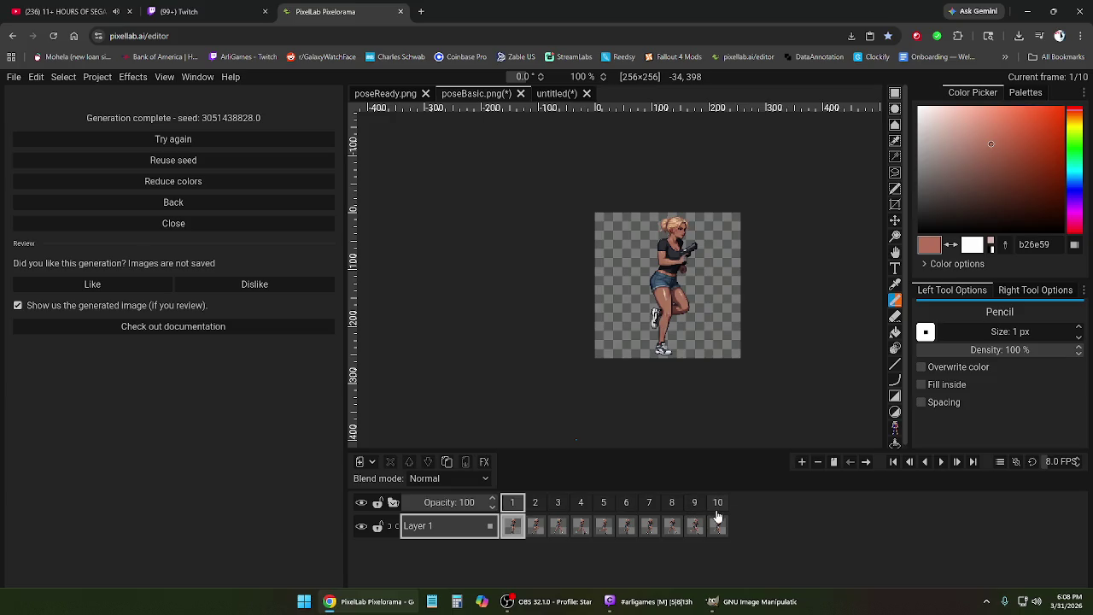
pyautogui.click(717, 504)
pyautogui.click(717, 504)
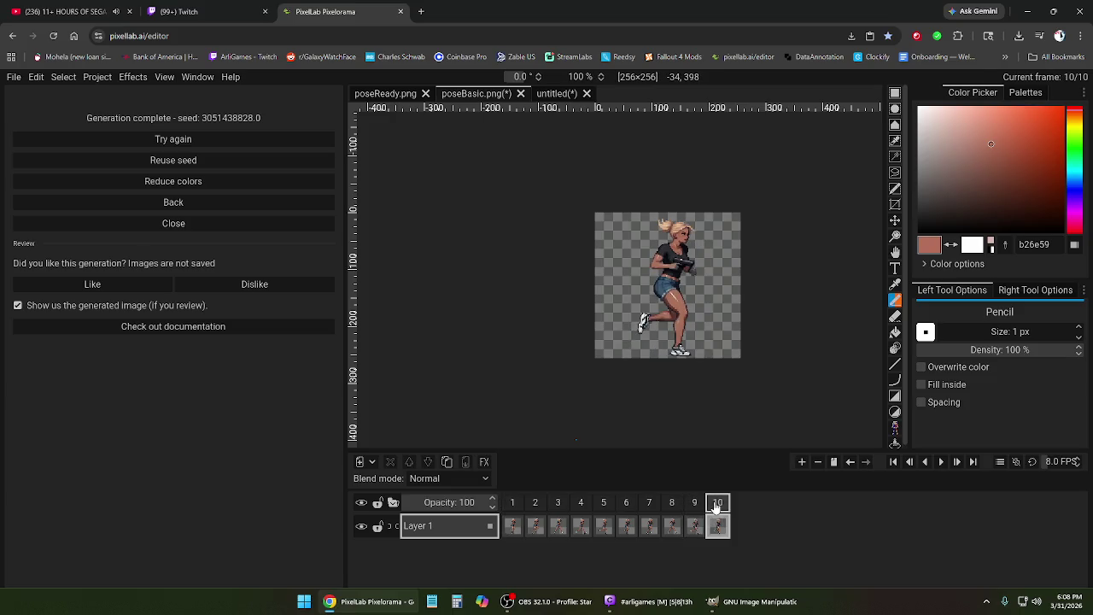
pyautogui.click(673, 504)
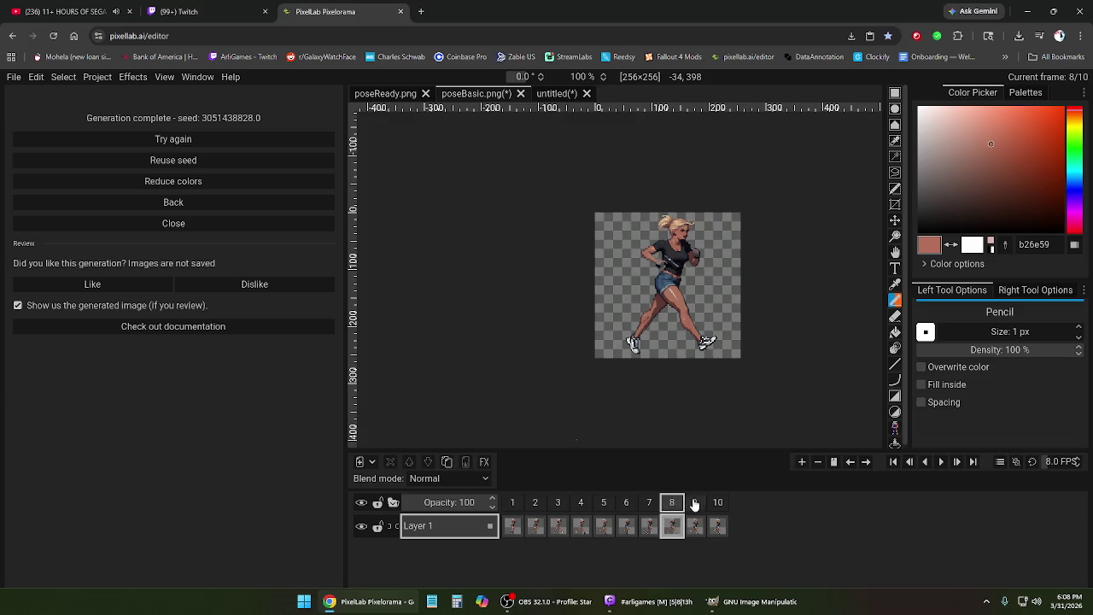
pyautogui.click(694, 504)
# - Review frames 1–4 and 9–10 of the cycle, then return to Animate with Text
pyautogui.click(515, 504)
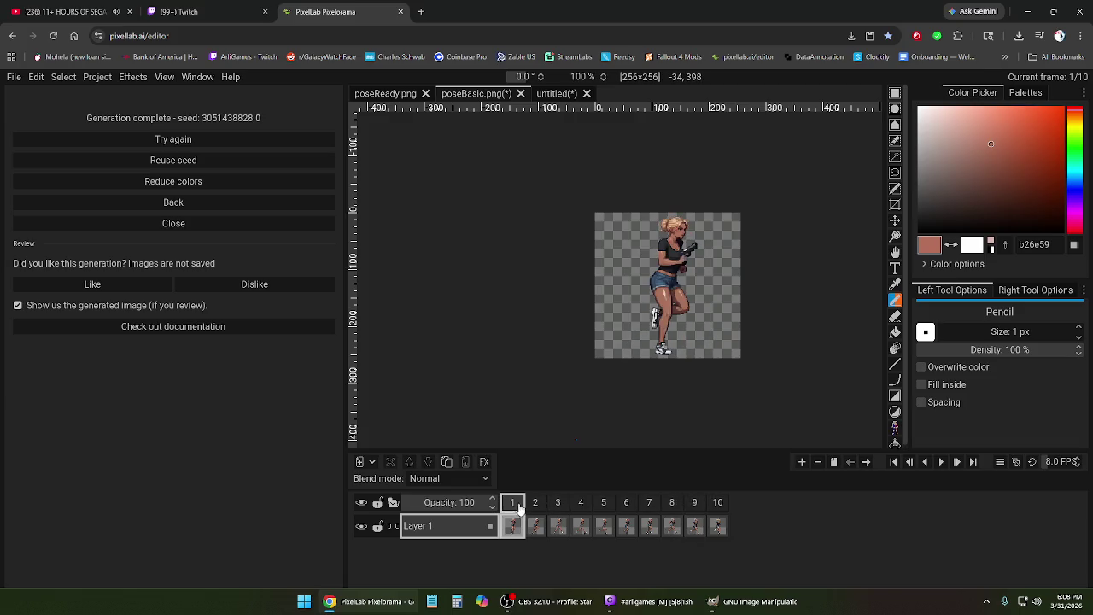
pyautogui.click(558, 504)
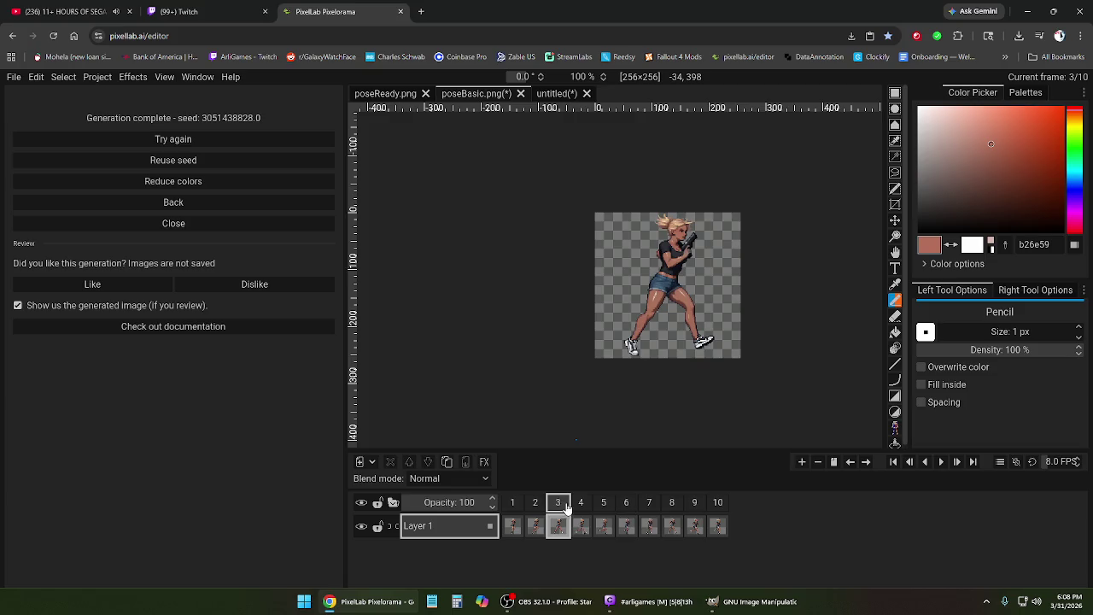
pyautogui.click(581, 504)
pyautogui.click(694, 504)
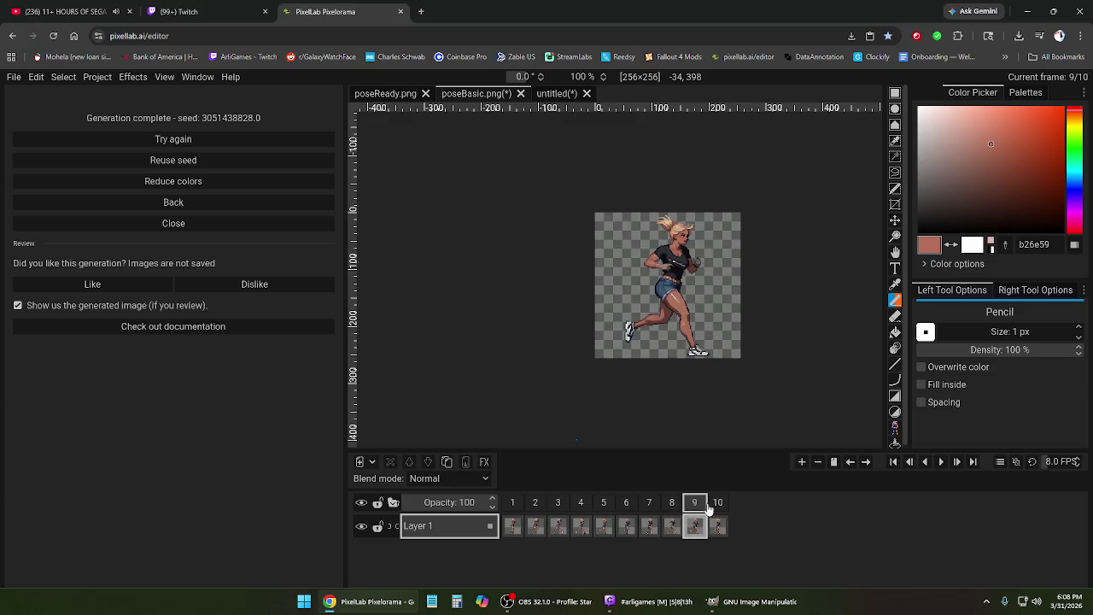
pyautogui.click(718, 504)
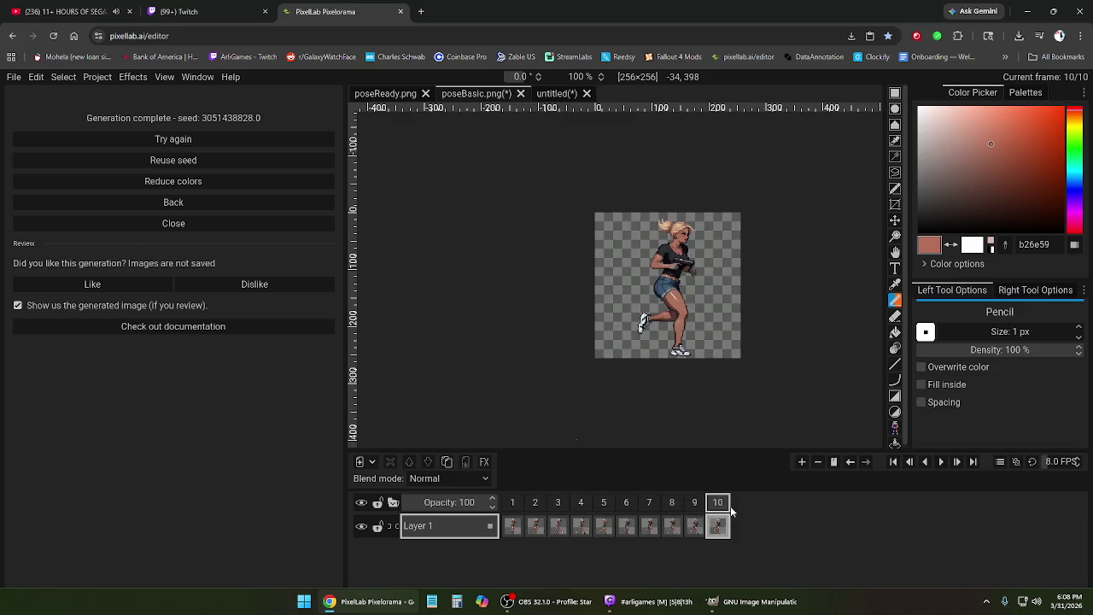
pyautogui.click(199, 202)
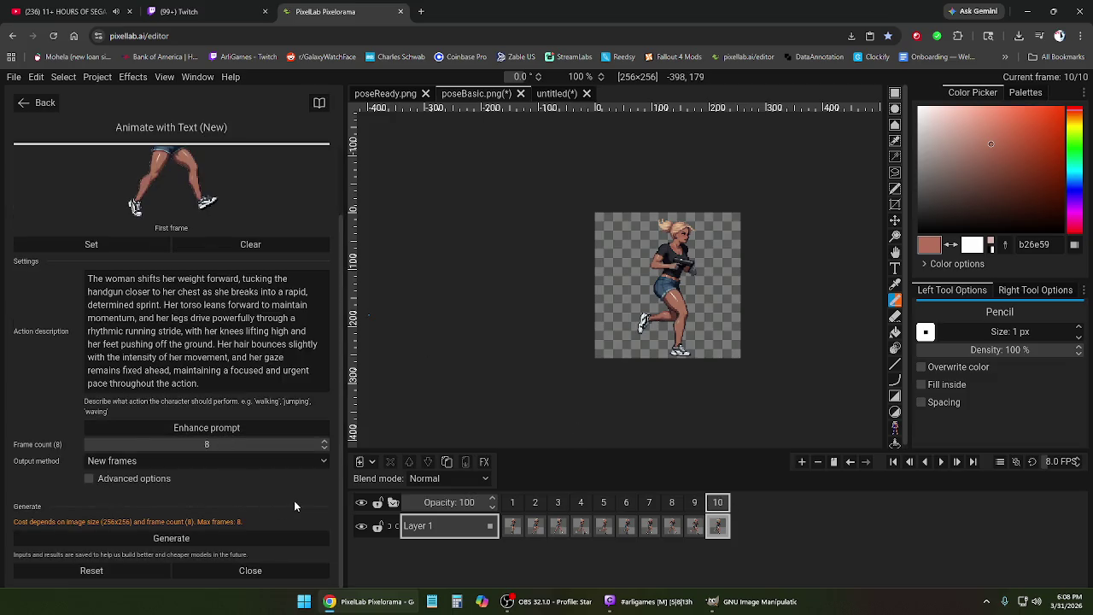
# - Set Frame count to 6, starting from the current running pose, and generate the frames
pyautogui.click(325, 447)
pyautogui.click(325, 448)
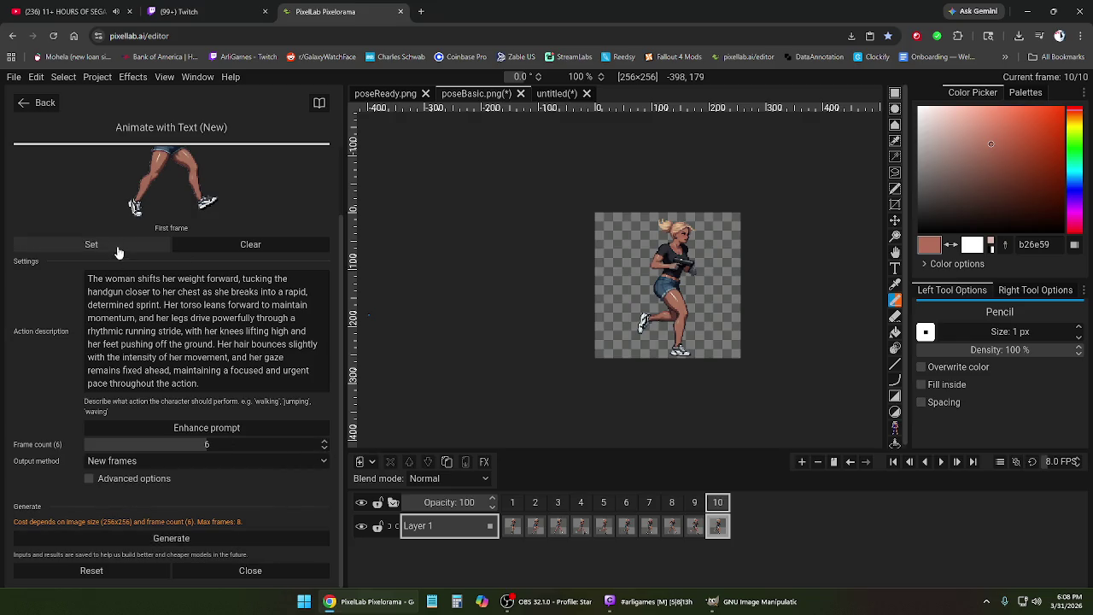
pyautogui.click(245, 535)
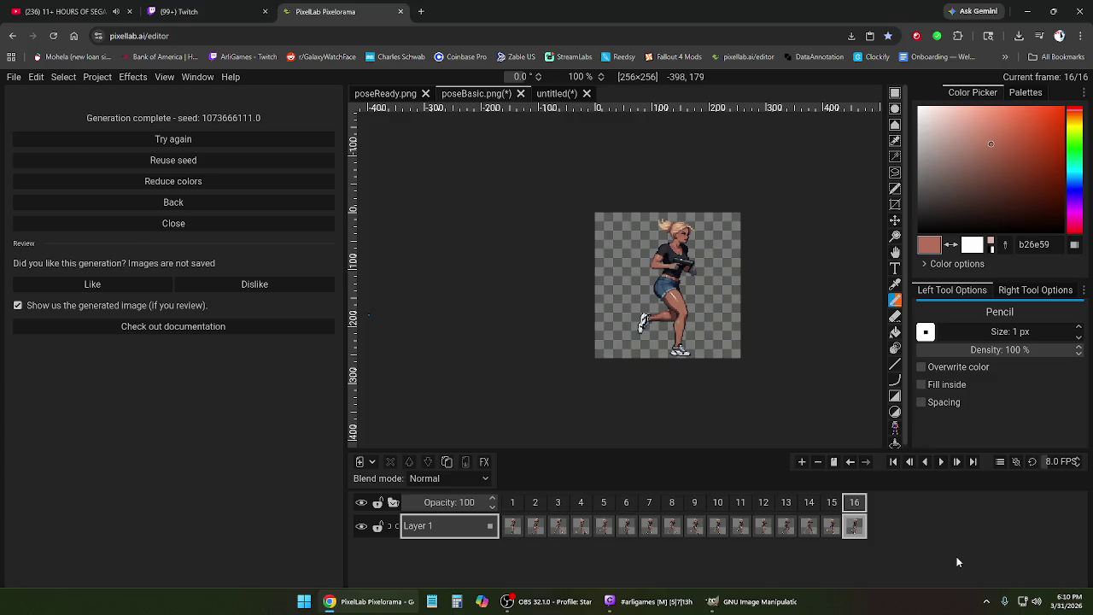
# - Inspect the generated frames 11–16 and preview the full 16-frame run
pyautogui.click(741, 502)
pyautogui.click(764, 504)
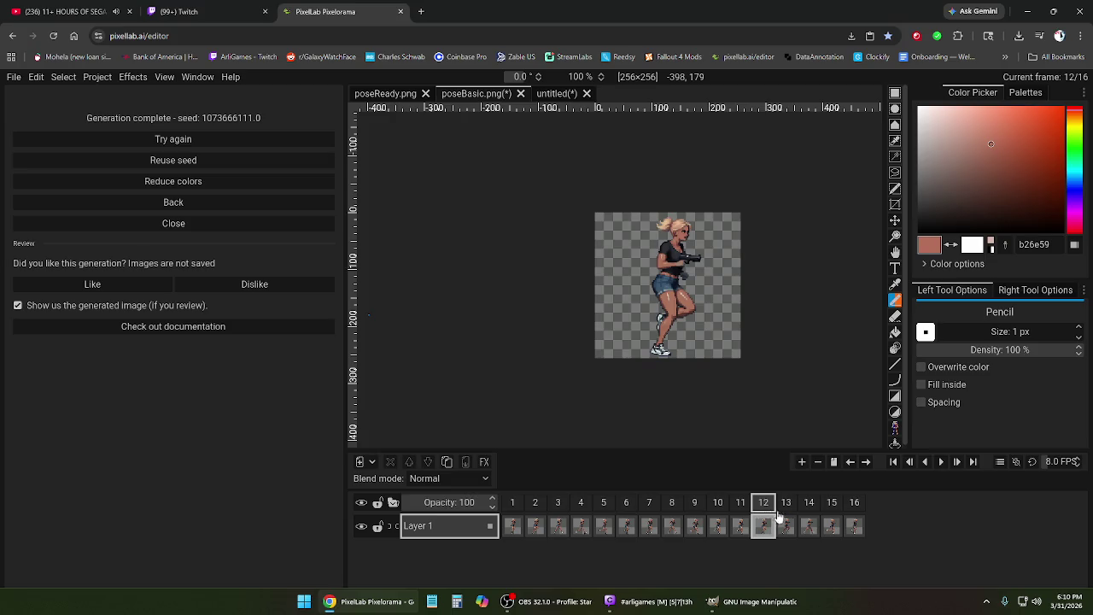
pyautogui.click(788, 504)
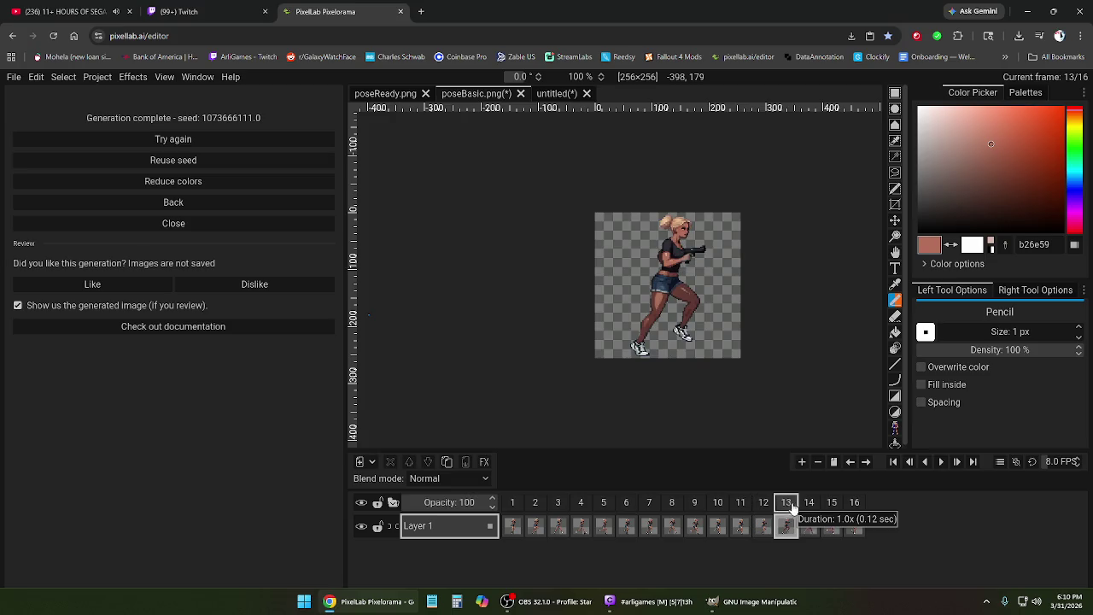
pyautogui.click(763, 504)
pyautogui.click(809, 504)
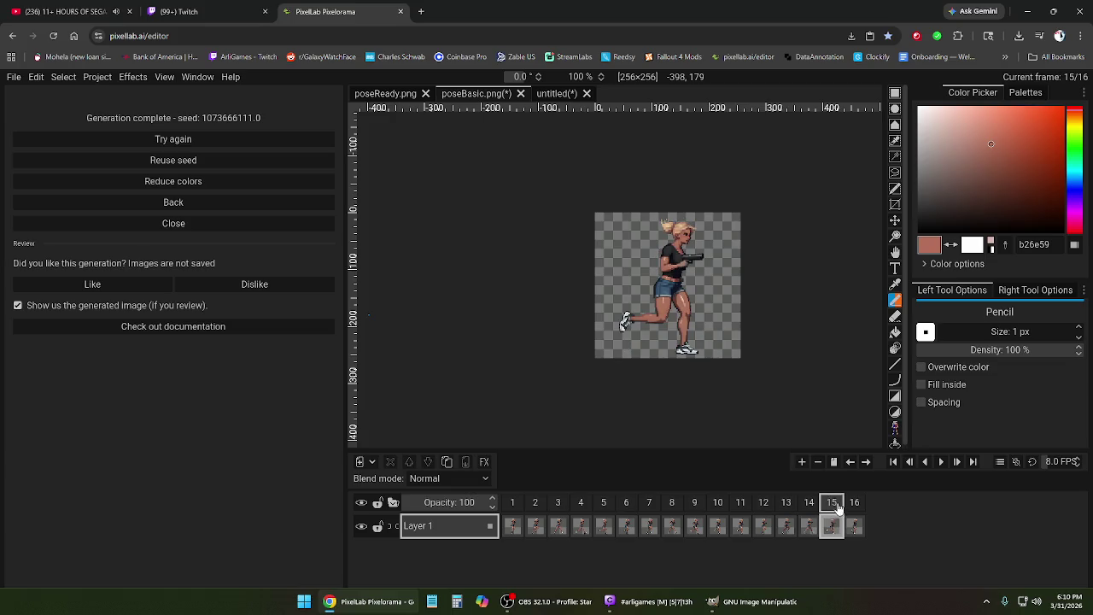
pyautogui.click(852, 504)
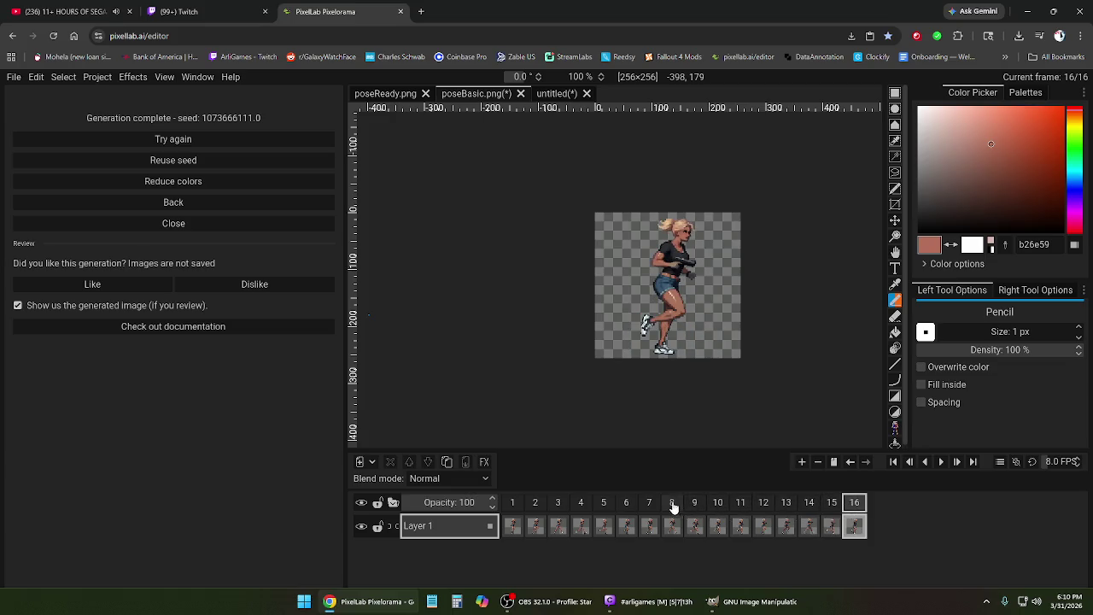
pyautogui.click(672, 504)
pyautogui.click(940, 462)
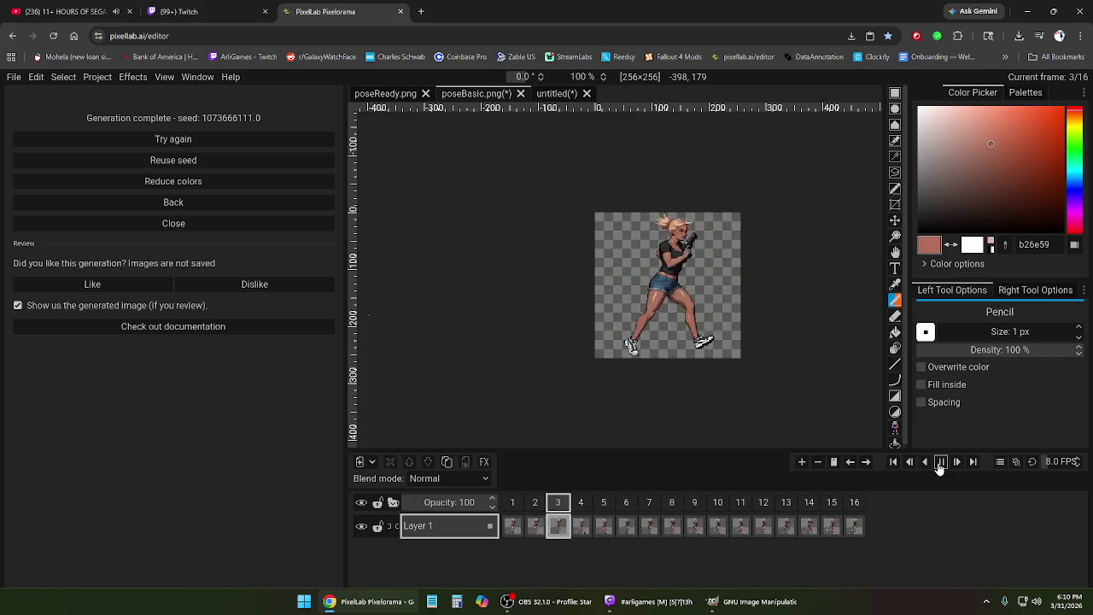
pyautogui.click(940, 462)
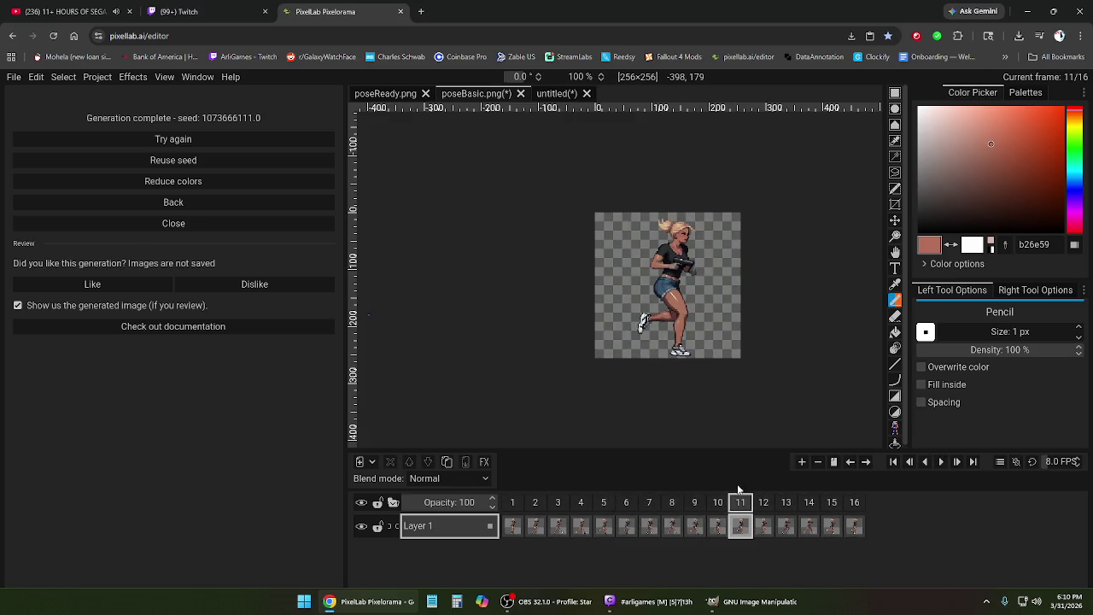
# - Delete frame 10, step through the remaining frames, and preview the shortened loop
pyautogui.click(694, 502)
pyautogui.rightClick(719, 510)
pyautogui.click(753, 484)
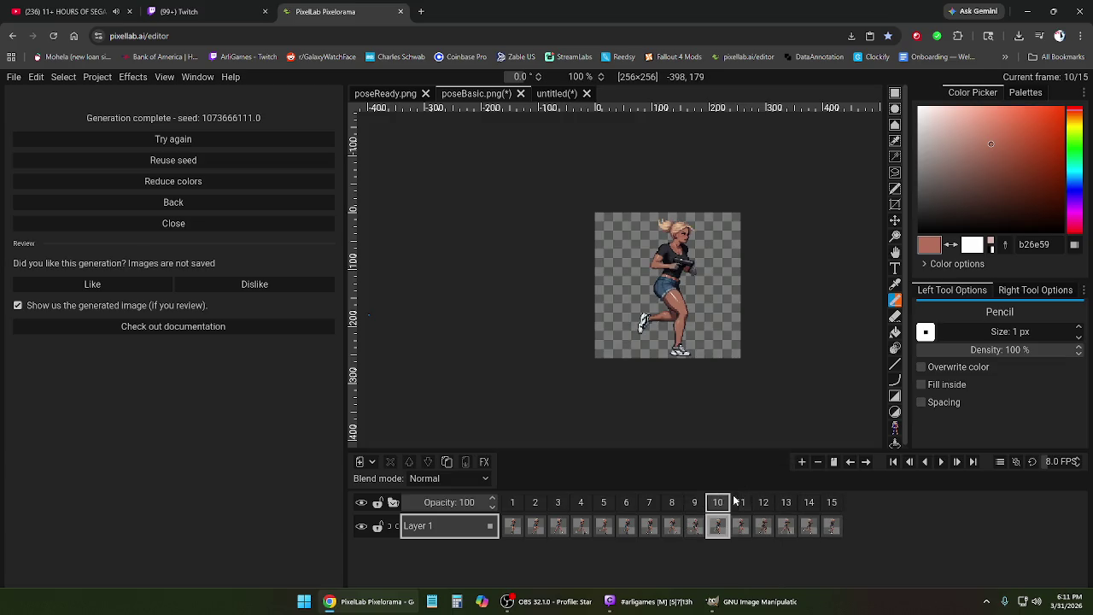
pyautogui.click(743, 508)
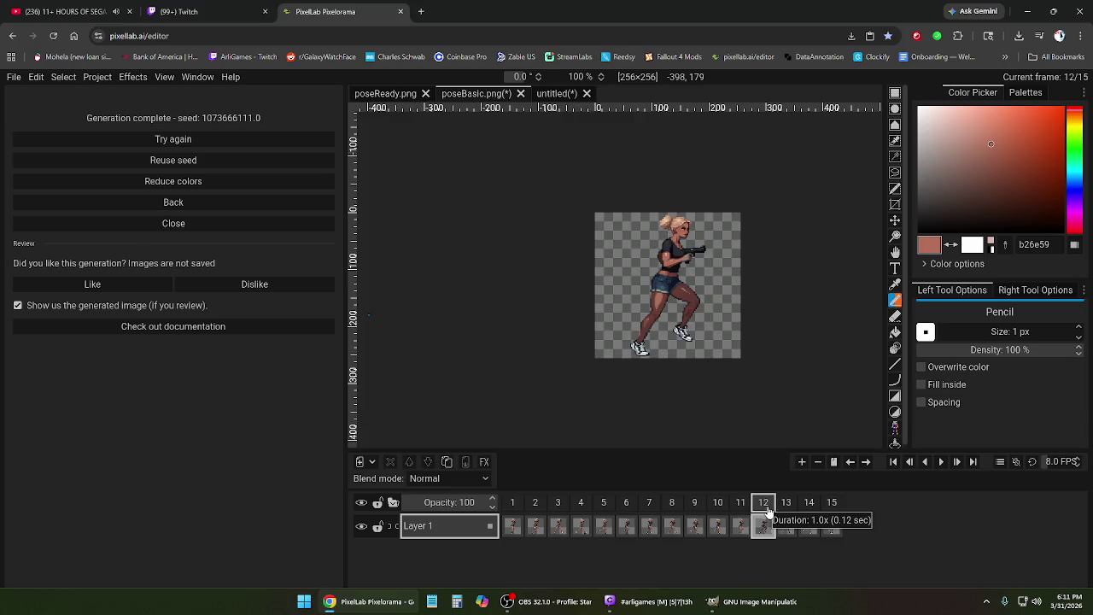
pyautogui.click(786, 509)
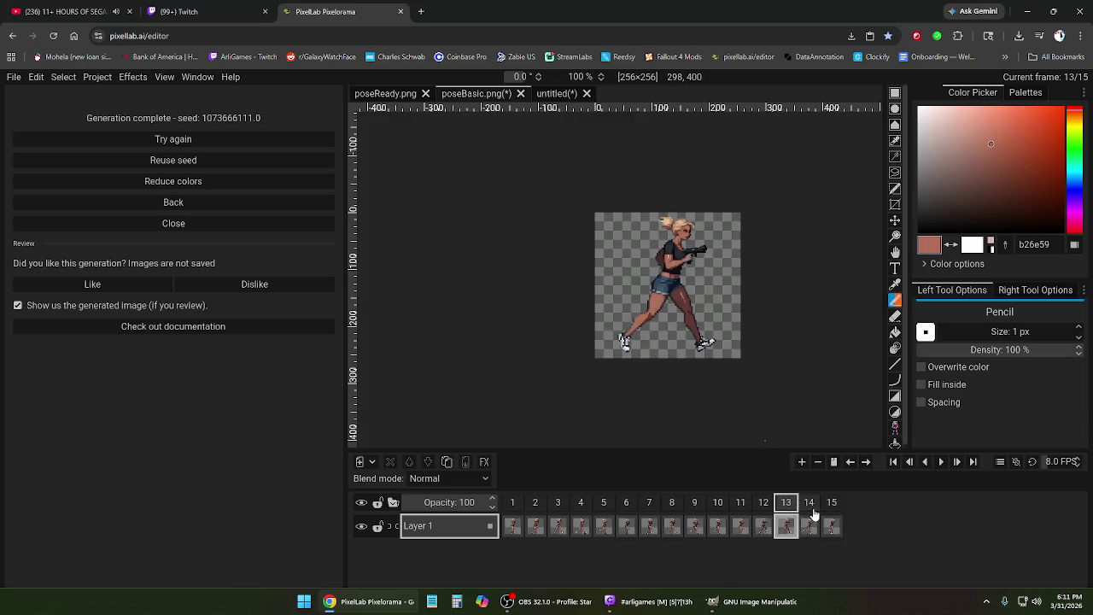
pyautogui.click(831, 517)
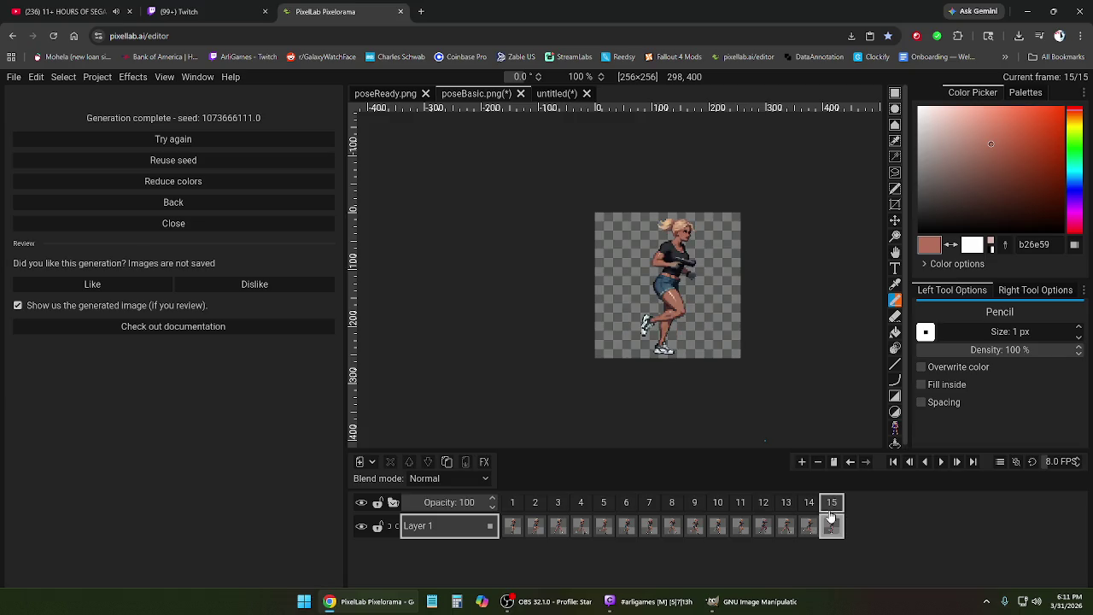
pyautogui.click(940, 461)
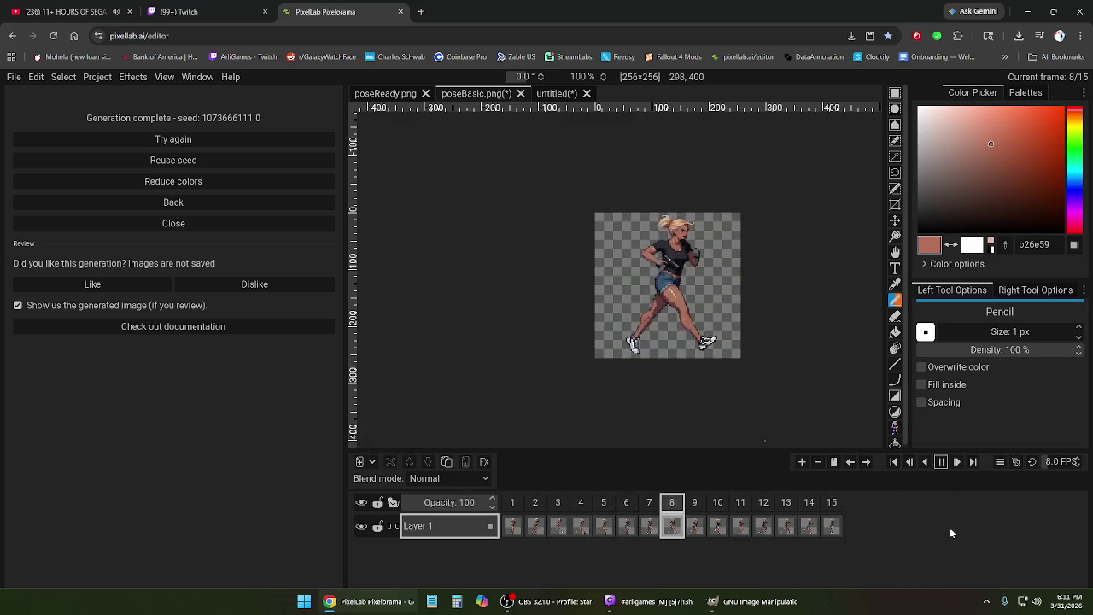
pyautogui.click(940, 461)
# - Compare frames 11–12, remove an extra later frame, and replay the trimmed animation
pyautogui.click(741, 504)
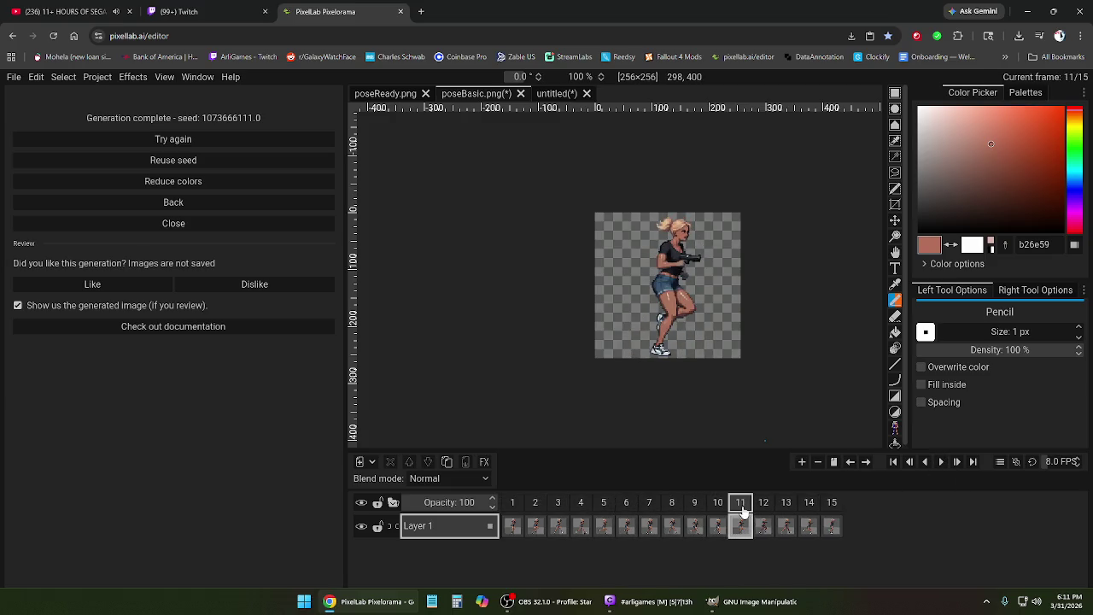
pyautogui.click(764, 504)
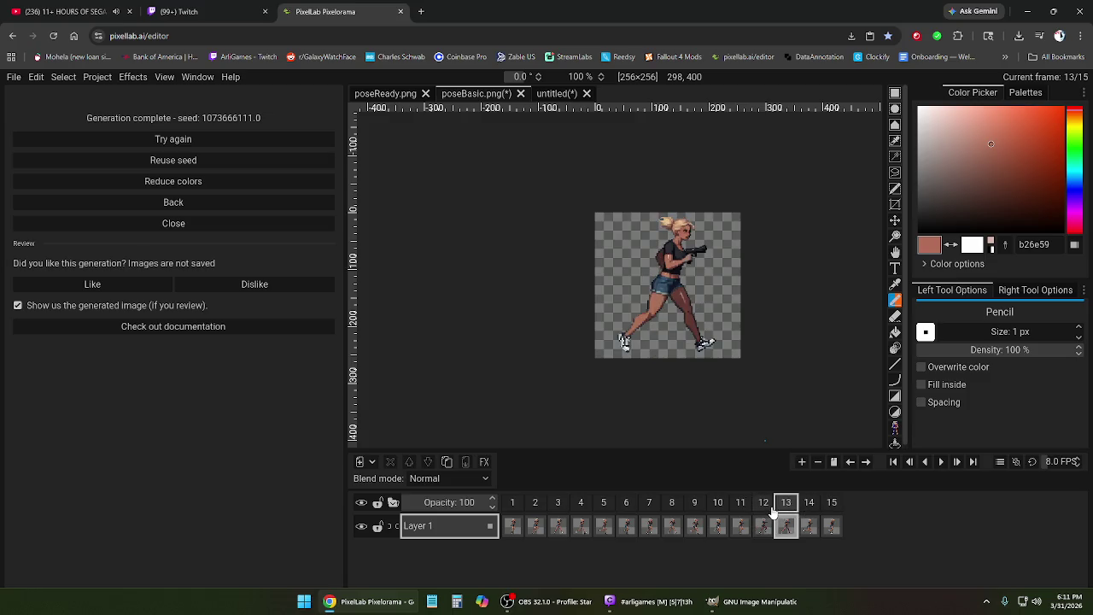
pyautogui.click(763, 506)
pyautogui.rightClick(834, 505)
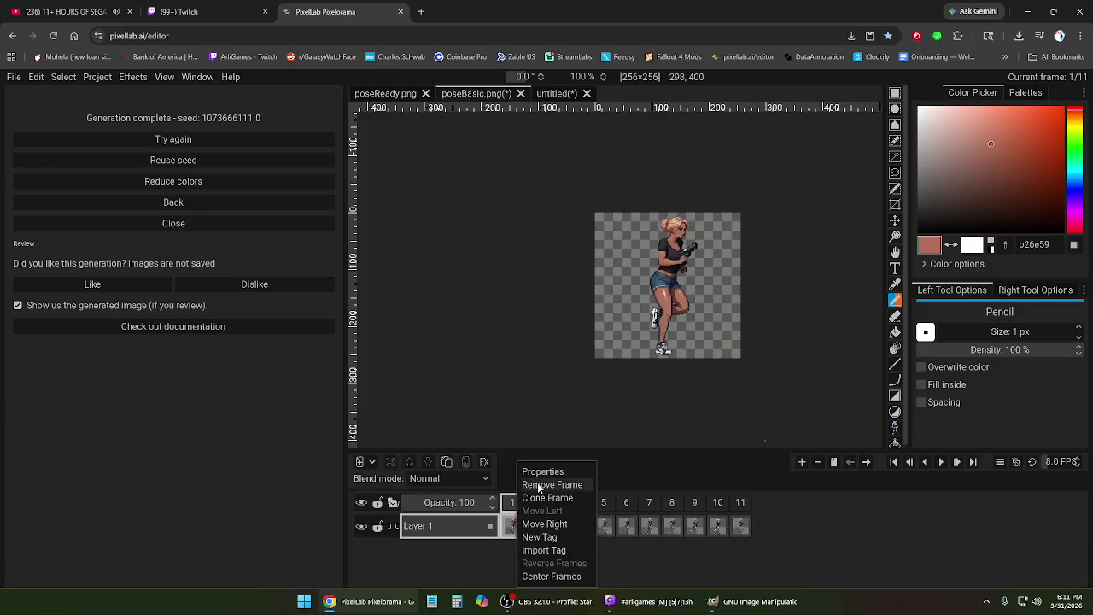
pyautogui.click(555, 483)
pyautogui.click(942, 462)
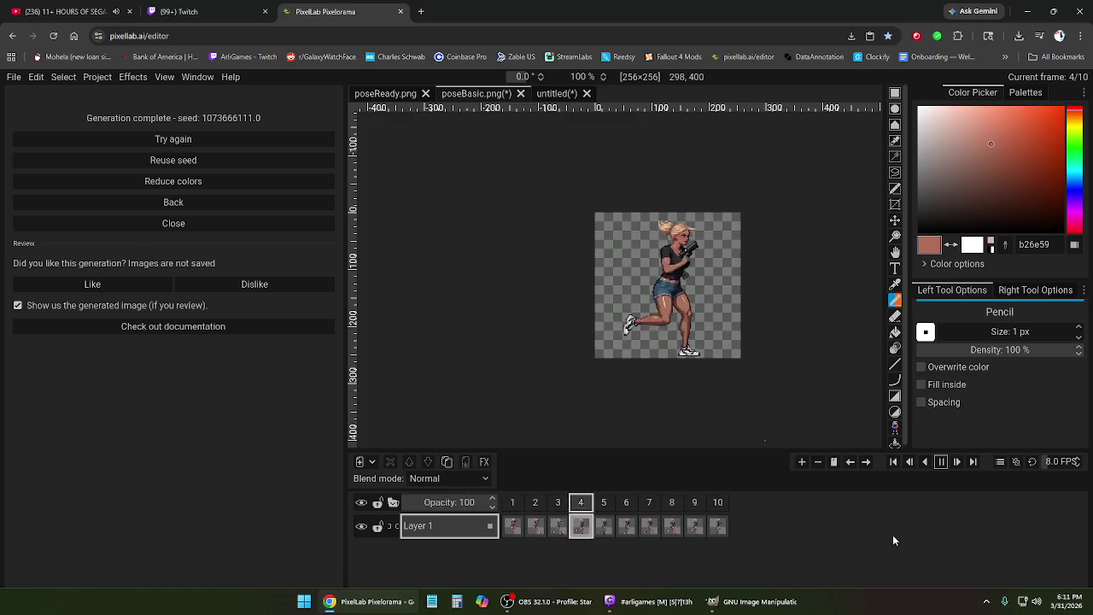
pyautogui.click(940, 463)
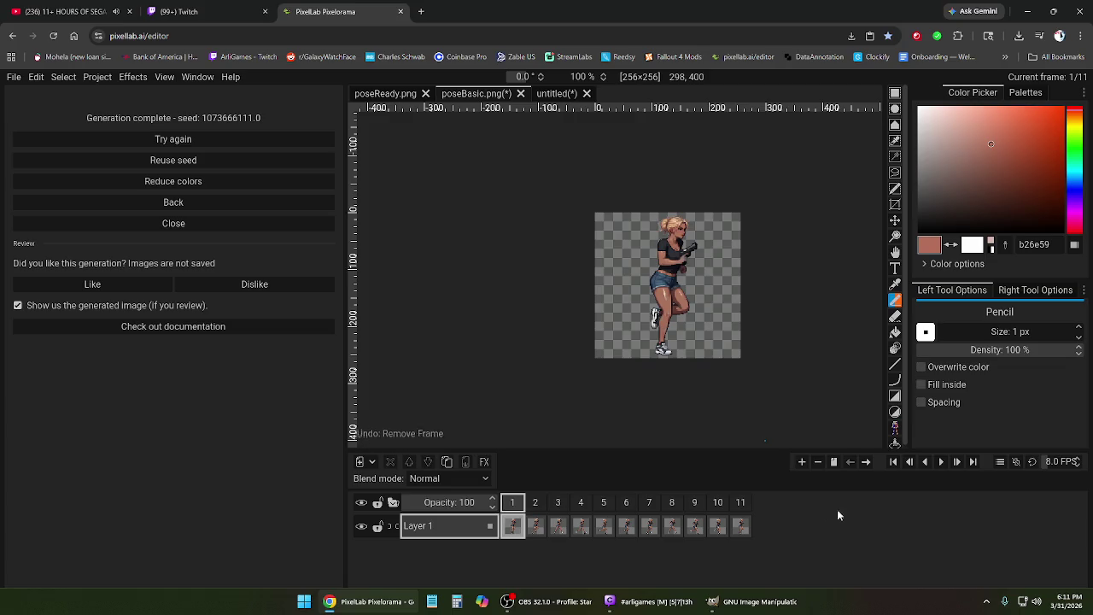
# - Remove frame 11, undo and redo the removal, and play the 10-frame loop
pyautogui.rightClick(736, 504)
pyautogui.click(763, 485)
pyautogui.click(940, 462)
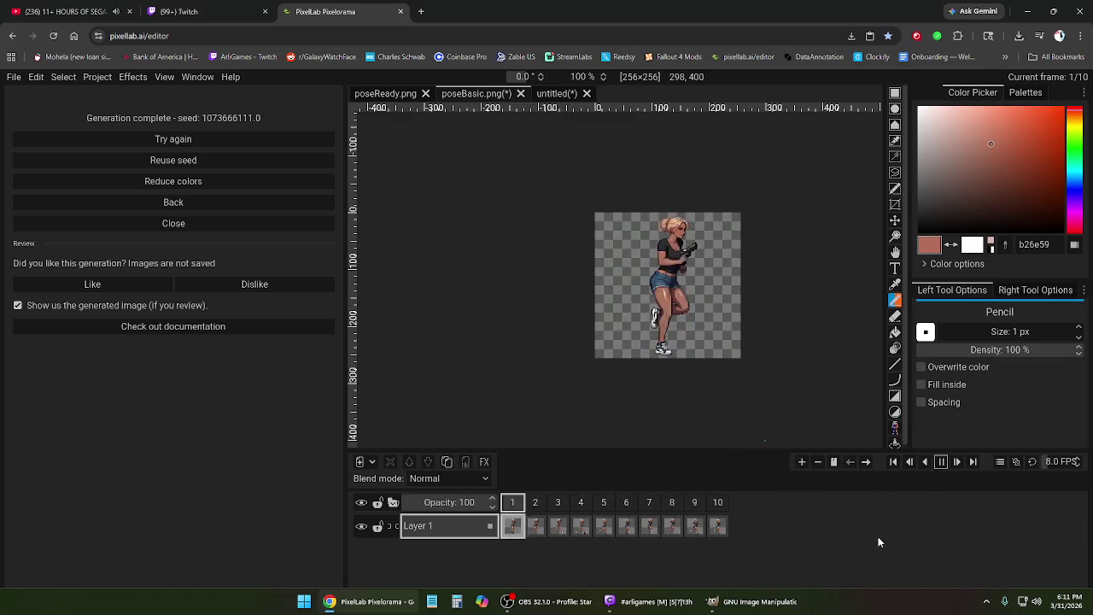
pyautogui.click(940, 462)
pyautogui.hotkey('ctrl', 'z')
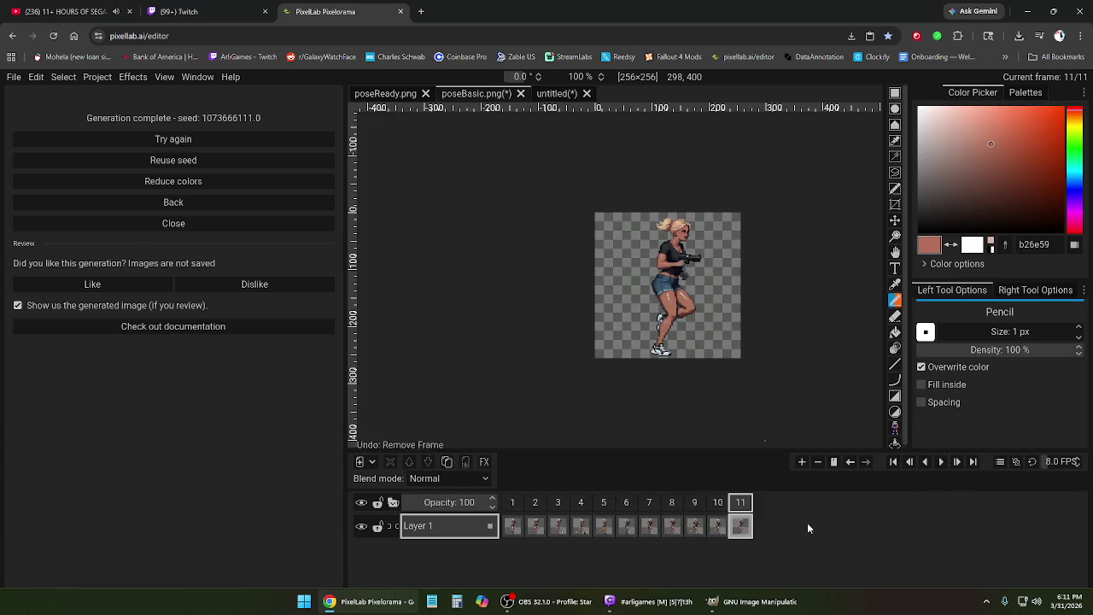
pyautogui.click(512, 504)
pyautogui.rightClick(512, 504)
pyautogui.click(539, 483)
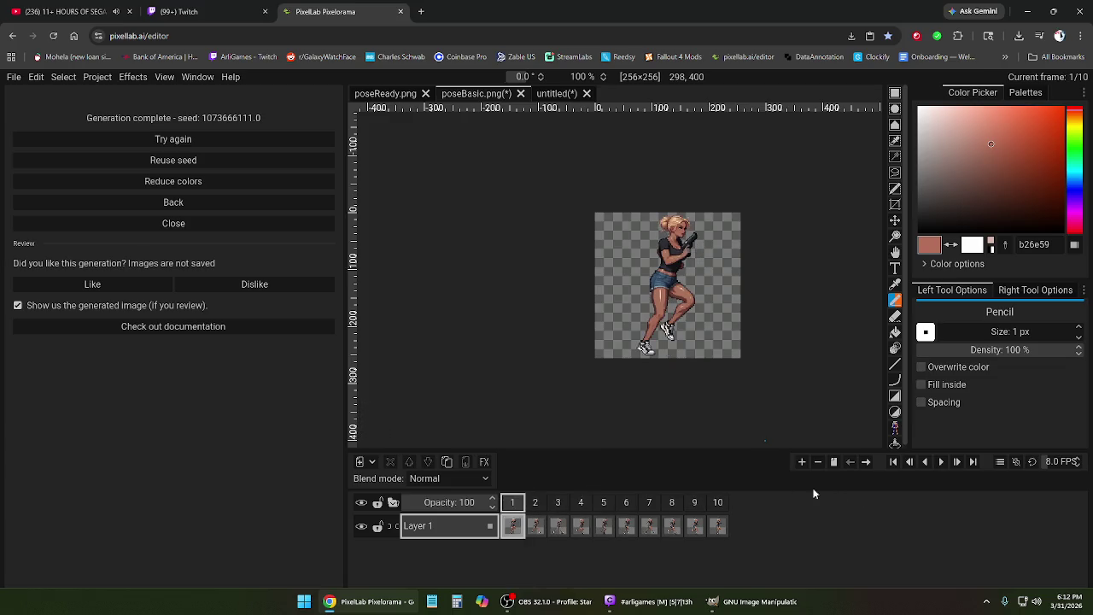
pyautogui.click(942, 462)
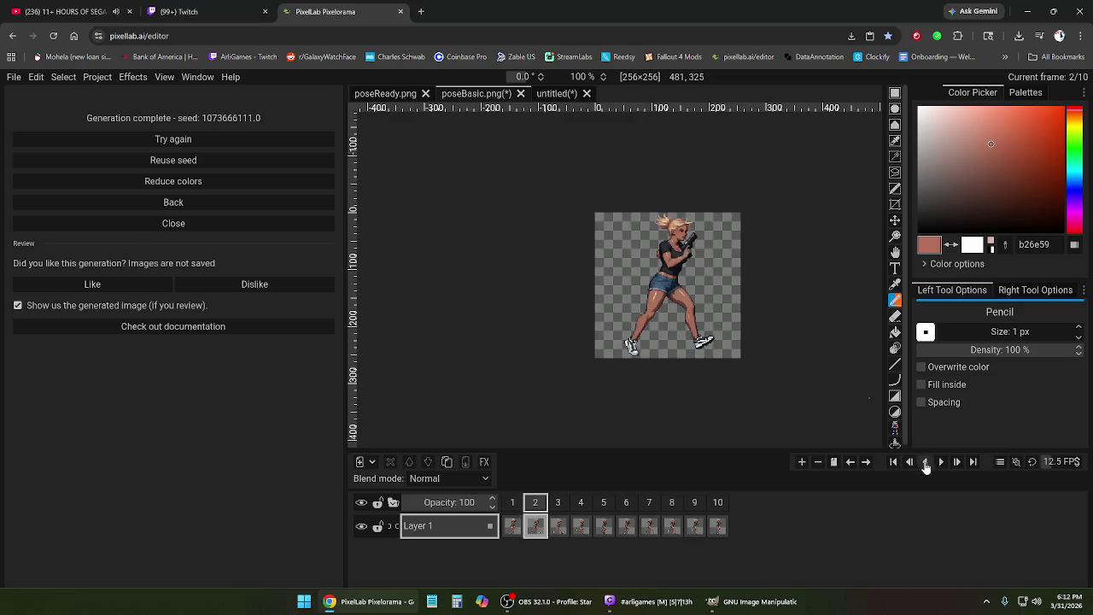
# - Preview the 10-frame run at 12.5 FPS, stopping on frame 1
pyautogui.click(941, 462)
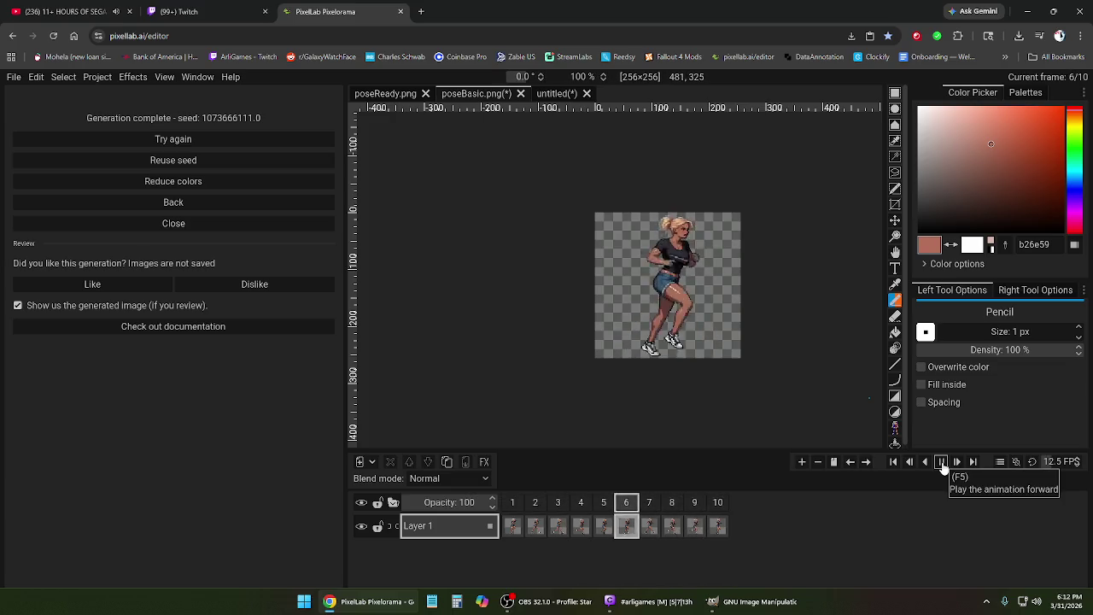
pyautogui.click(943, 466)
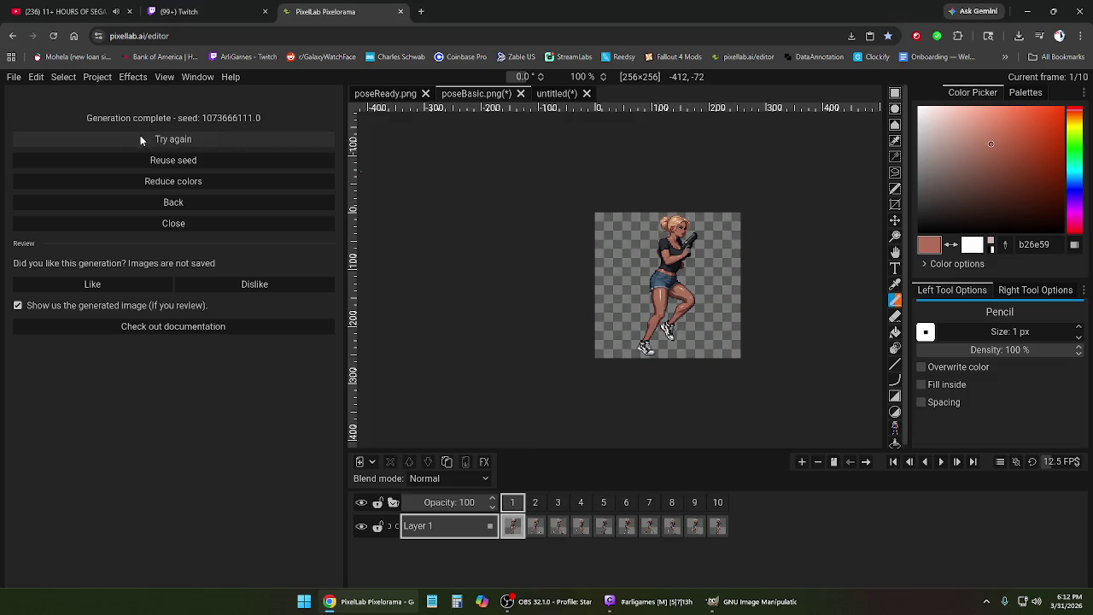
# - Export the 10 running frames as separate PNG files named running, then minimize the browser
pyautogui.click(181, 204)
pyautogui.click(15, 78)
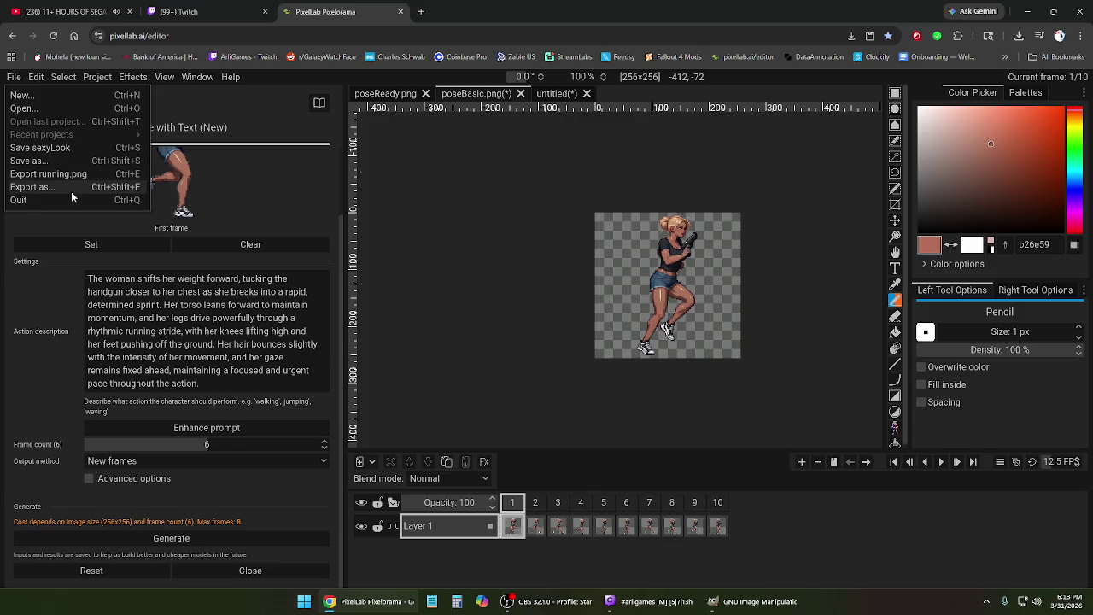
pyautogui.click(35, 187)
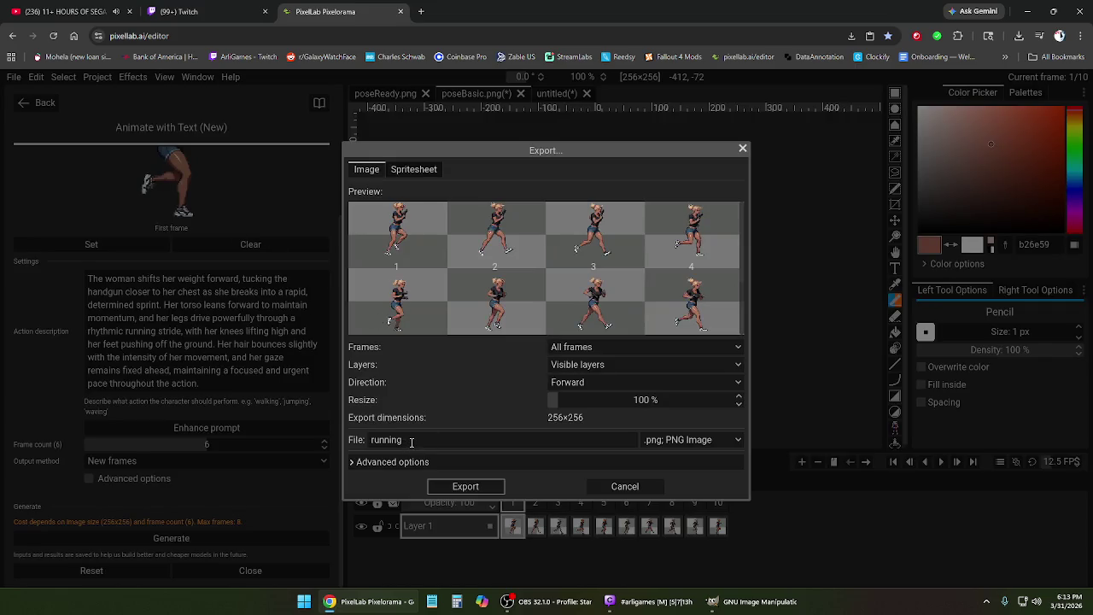
pyautogui.click(478, 488)
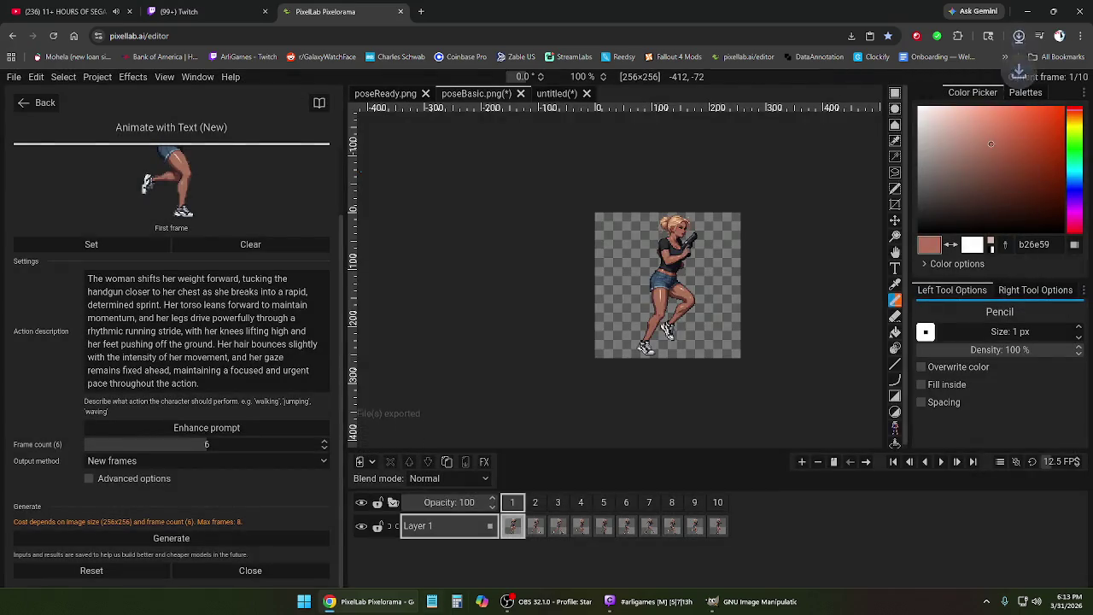
pyautogui.click(391, 609)
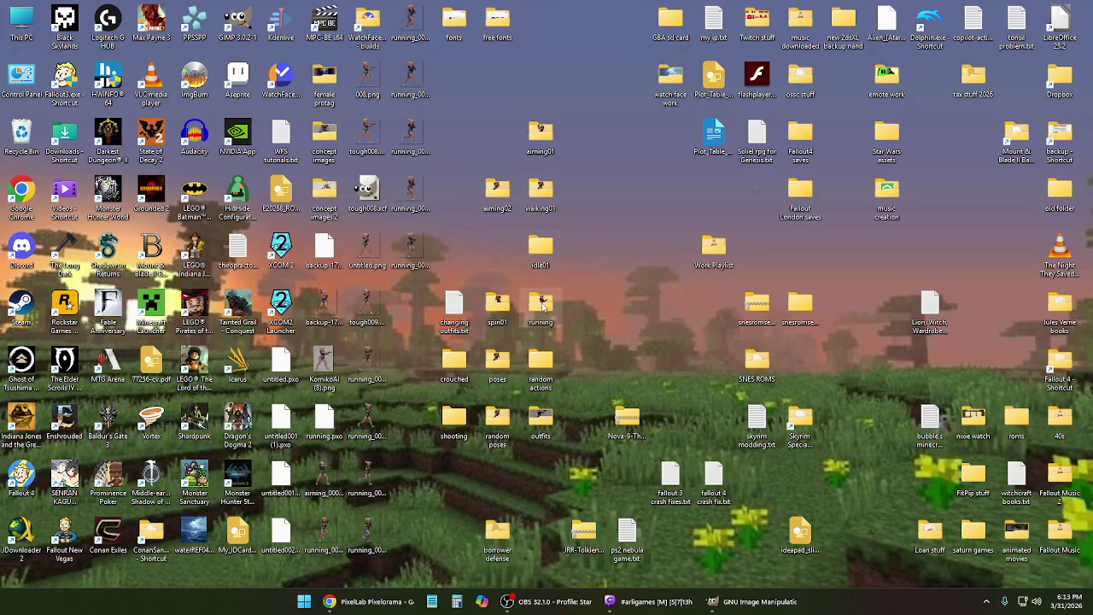
# - Look inside the running folder, then close it without creating anything
pyautogui.doubleClick(541, 306)
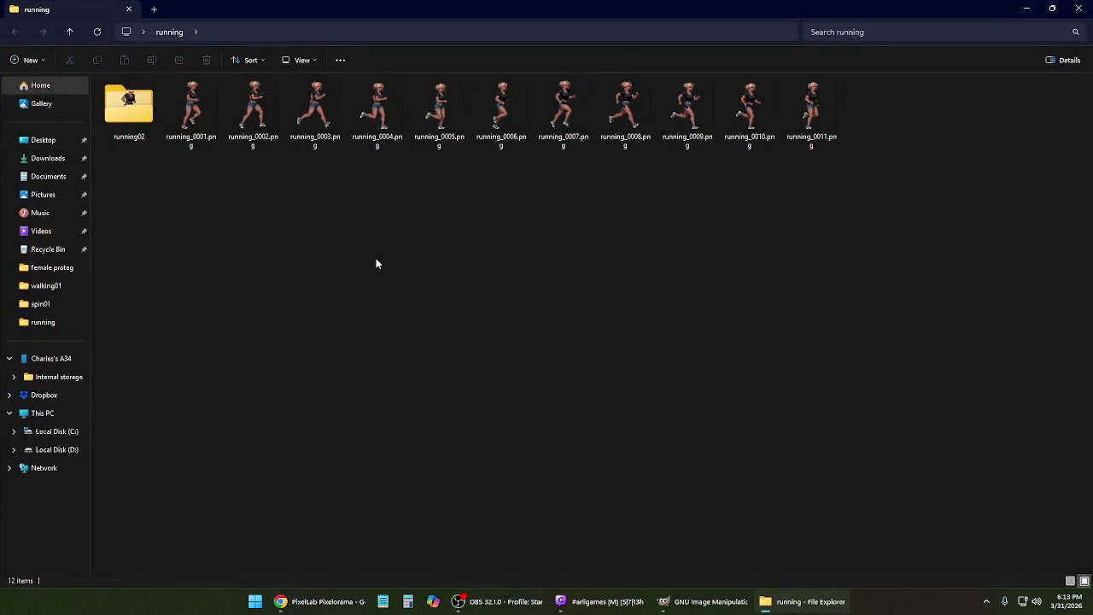
pyautogui.rightClick(344, 266)
pyautogui.moveTo(376, 351)
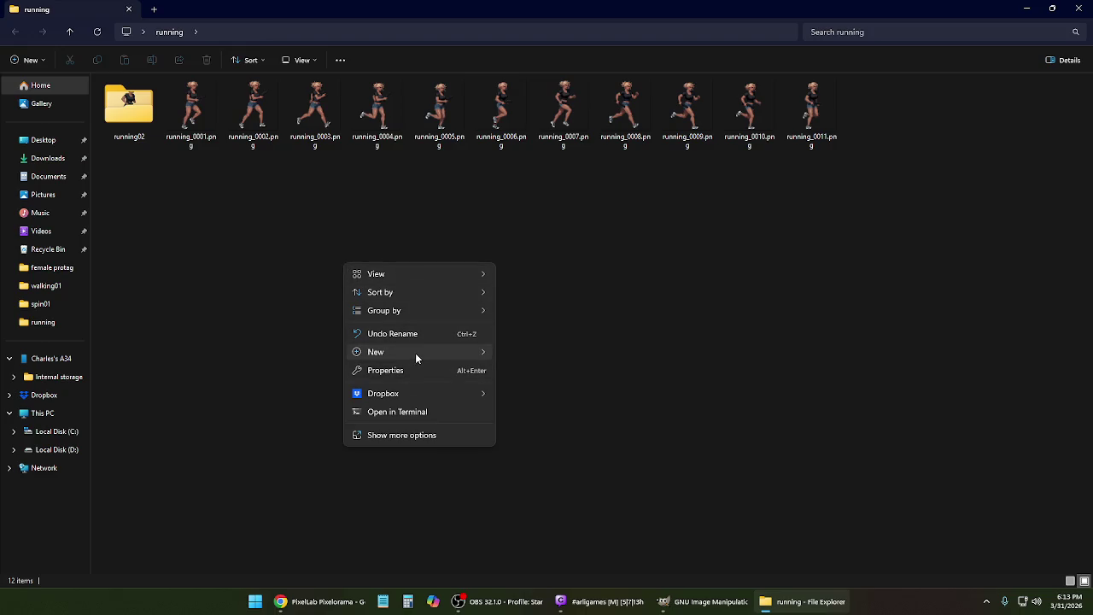
pyautogui.click(722, 266)
pyautogui.click(1079, 8)
# - Create a running03 folder on the desktop and move the running frame images into it
pyautogui.rightClick(435, 483)
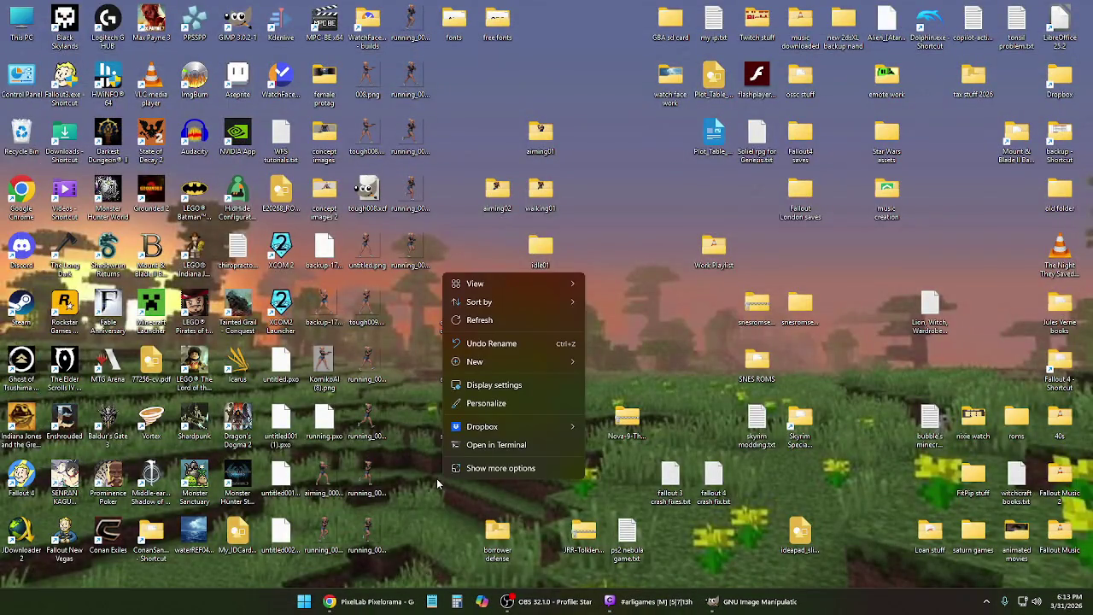
pyautogui.click(626, 364)
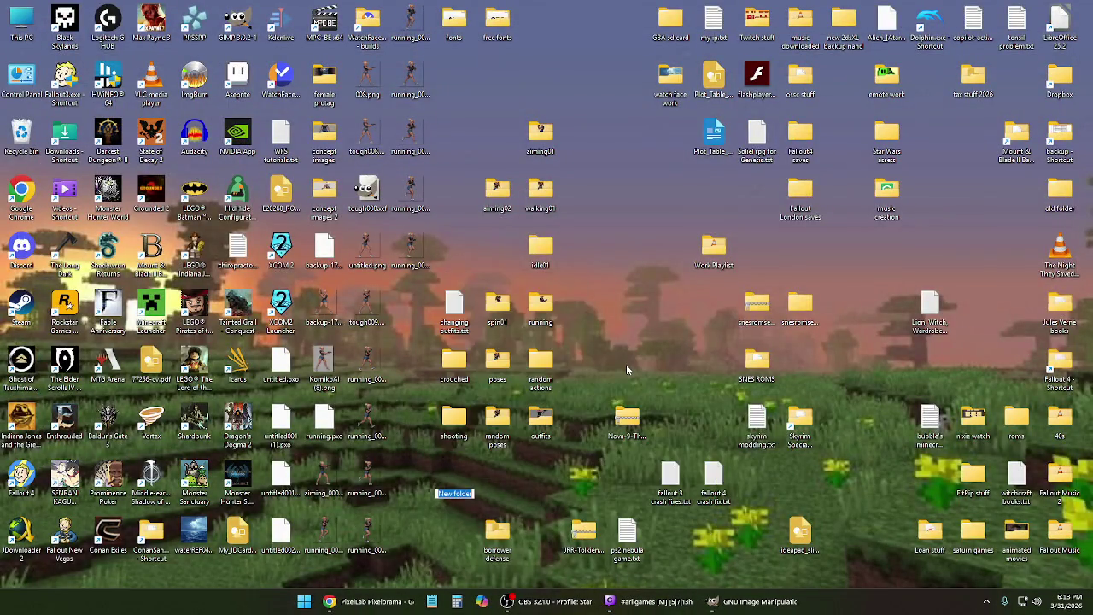
pyautogui.write('runn')
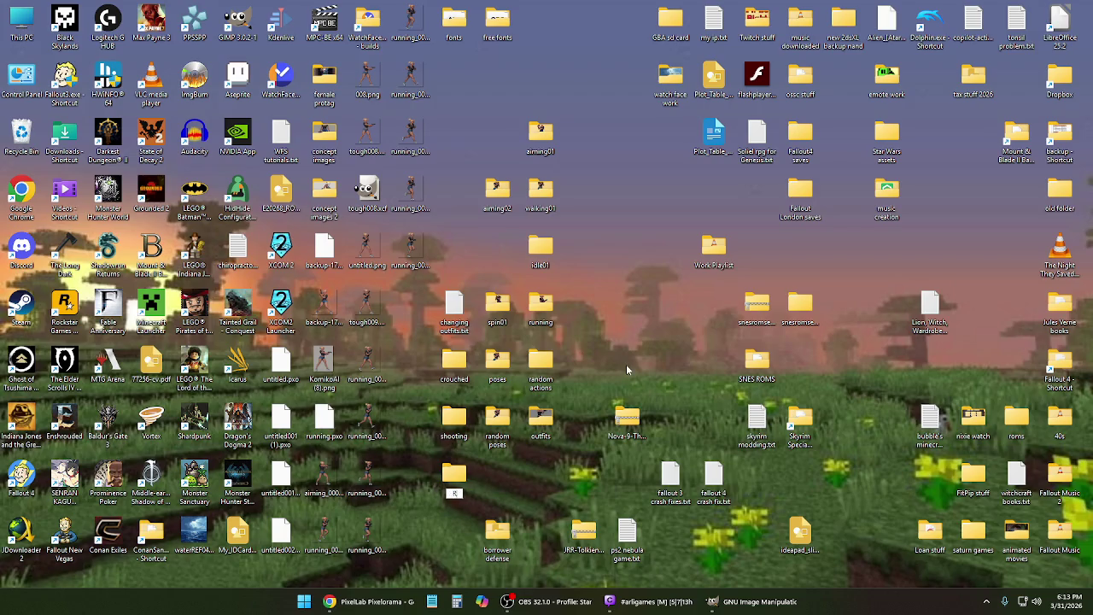
pyautogui.write('ing03')
pyautogui.press('Return')
pyautogui.moveTo(408, 560)
pyautogui.mouseDown()
pyautogui.moveTo(374, 470)
pyautogui.moveTo(414, 192)
pyautogui.moveTo(411, 24)
pyautogui.mouseUp()
pyautogui.moveTo(413, 249); pyautogui.dragTo(462, 484)
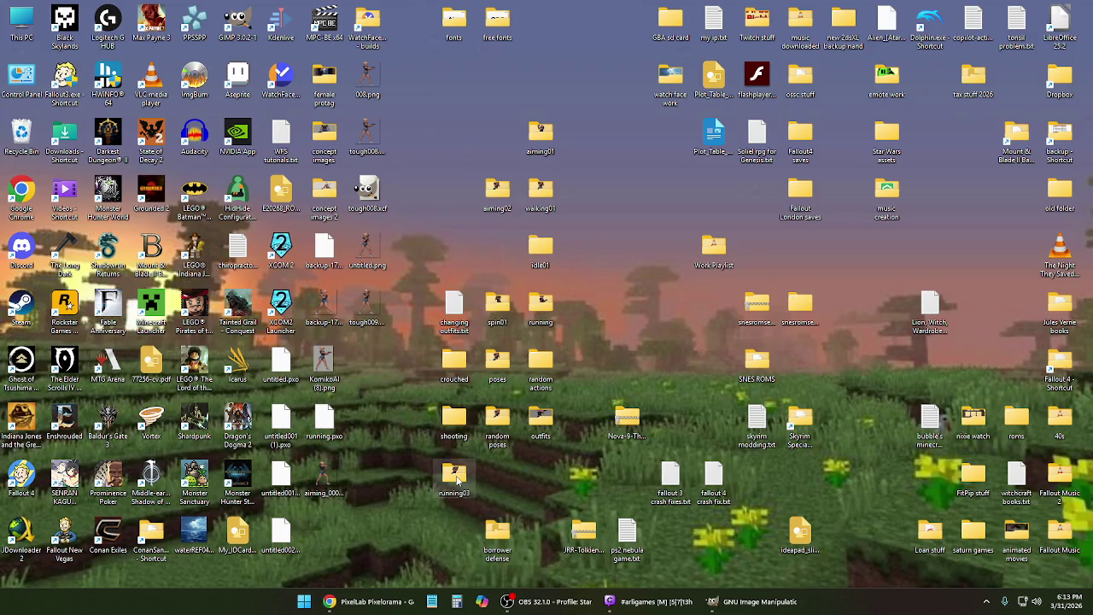
# - Move running03 into the running folder, then create running01 there holding the 11 running PNGs
pyautogui.moveTo(564, 337); pyautogui.dragTo(543, 305)
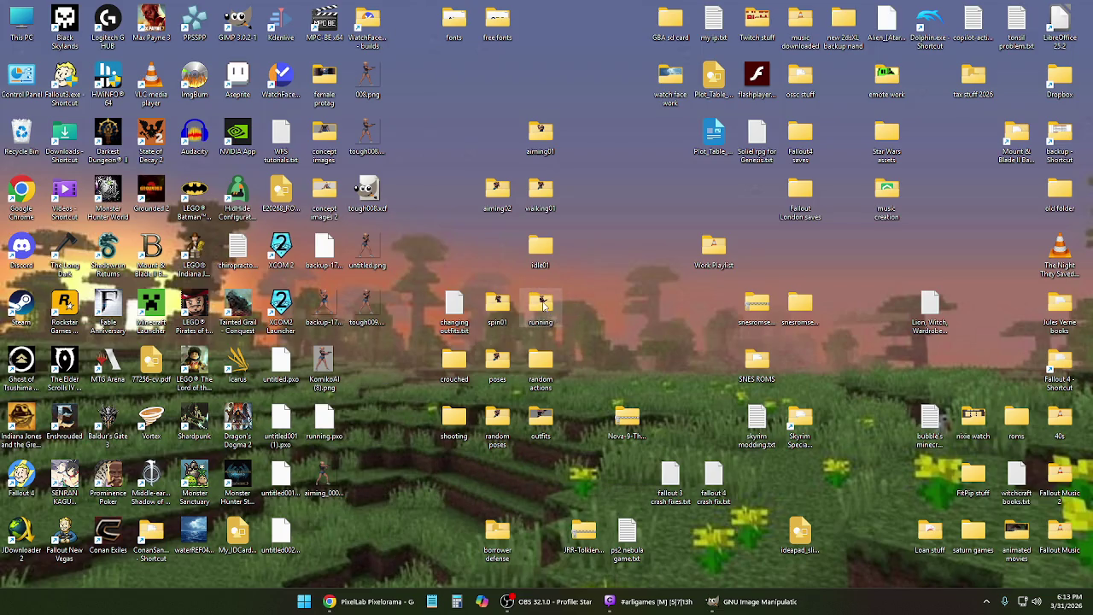
pyautogui.doubleClick(543, 305)
pyautogui.rightClick(473, 283)
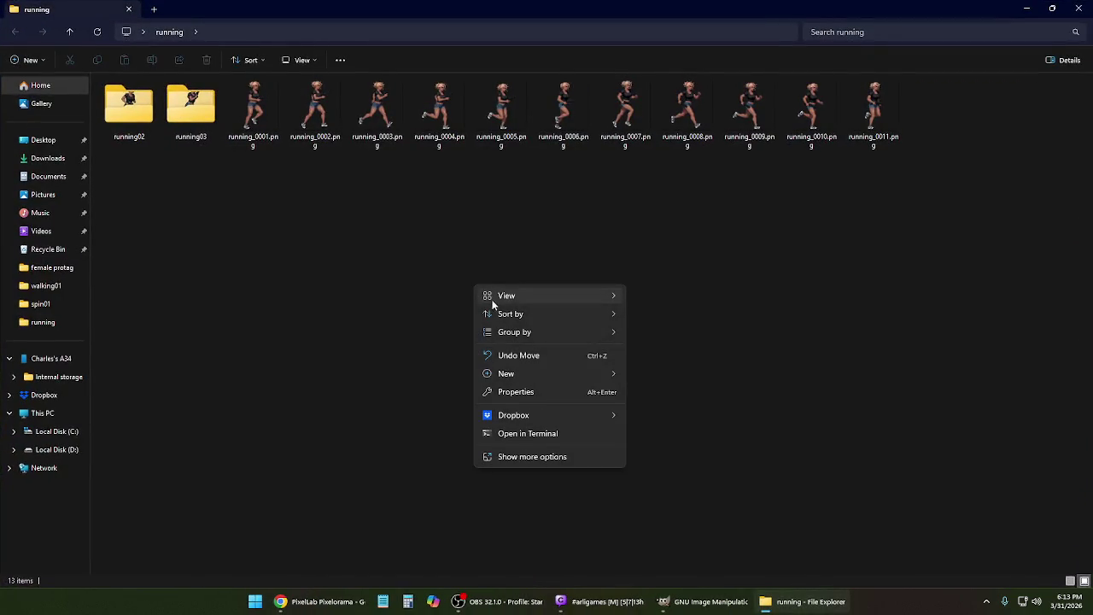
pyautogui.moveTo(506, 374)
pyautogui.click(637, 373)
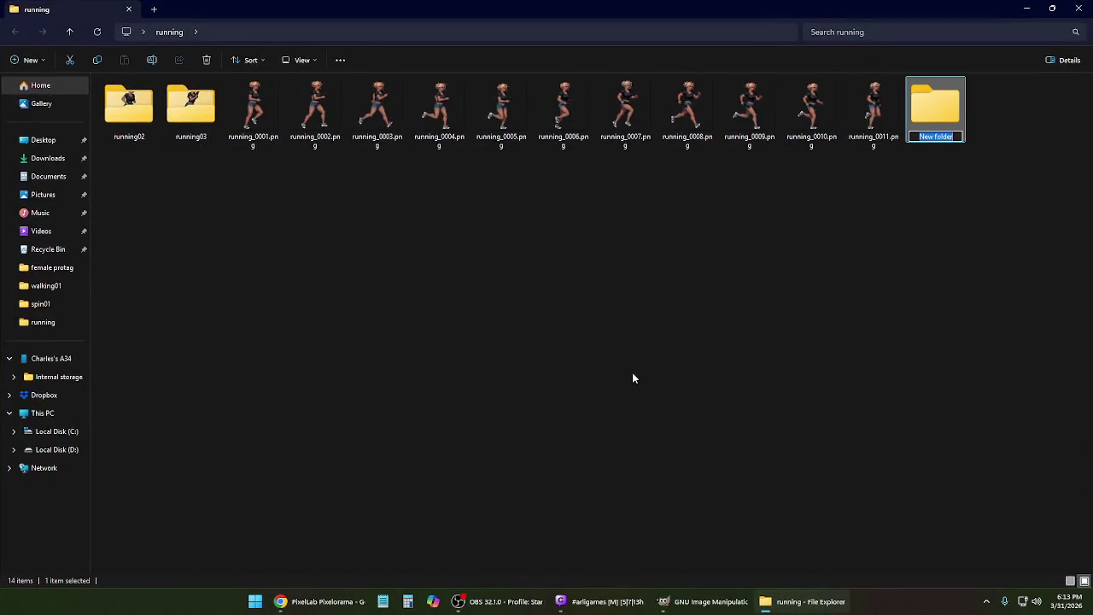
pyautogui.write('running01')
pyautogui.press('Return')
pyautogui.moveTo(898, 190)
pyautogui.mouseDown()
pyautogui.moveTo(262, 95)
pyautogui.moveTo(753, 159)
pyautogui.moveTo(935, 107)
pyautogui.mouseUp()
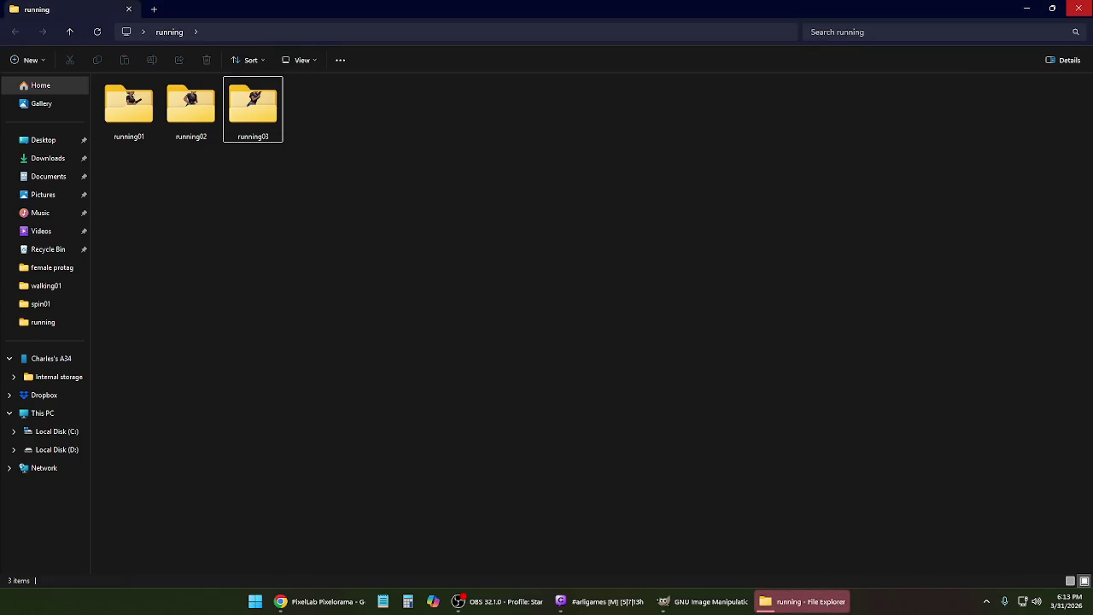
pyautogui.click(1078, 8)
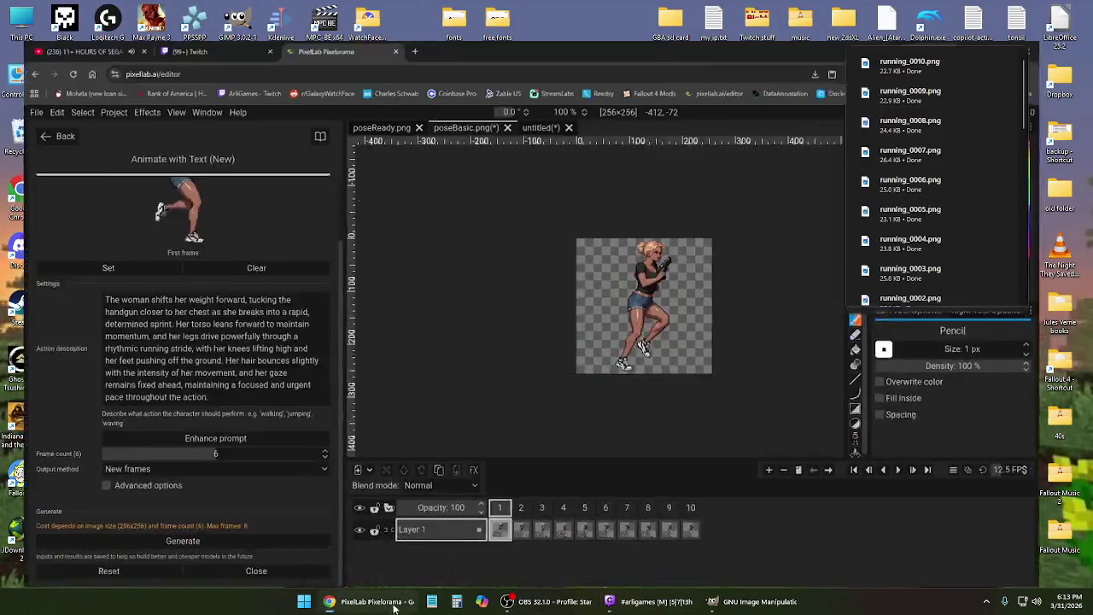
pyautogui.click(372, 602)
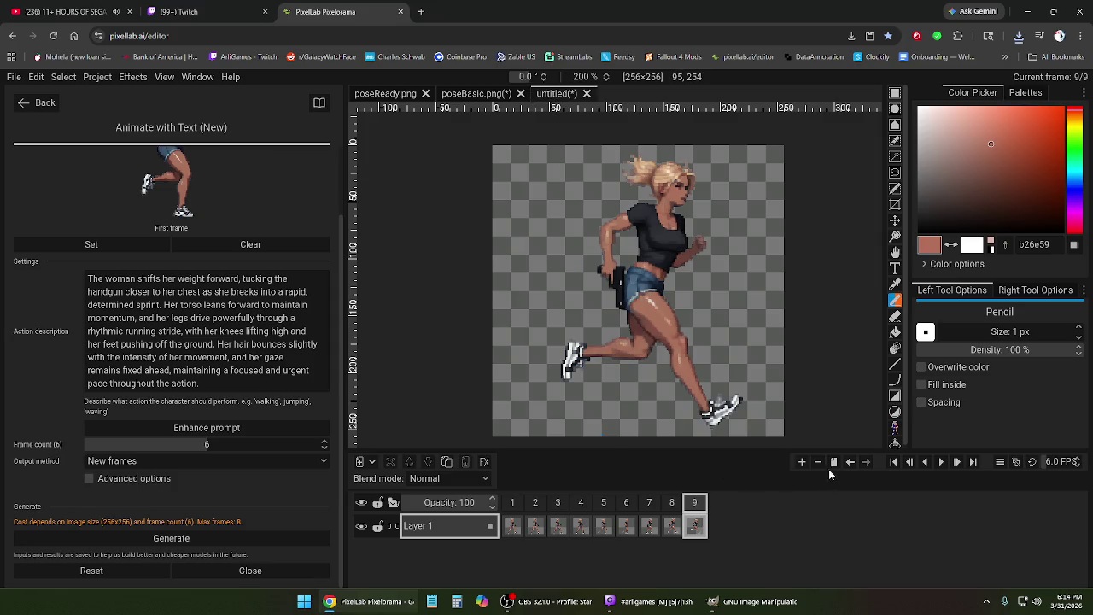
# - Play the running animation and inspect frames 7, 6, 5, 7 and 8
pyautogui.click(940, 462)
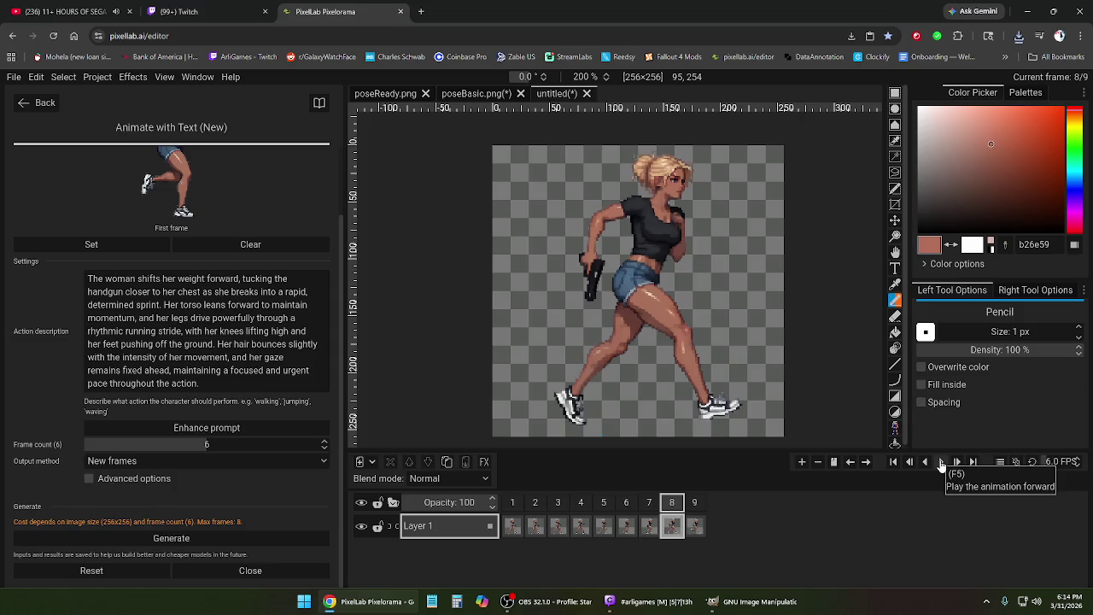
pyautogui.click(649, 504)
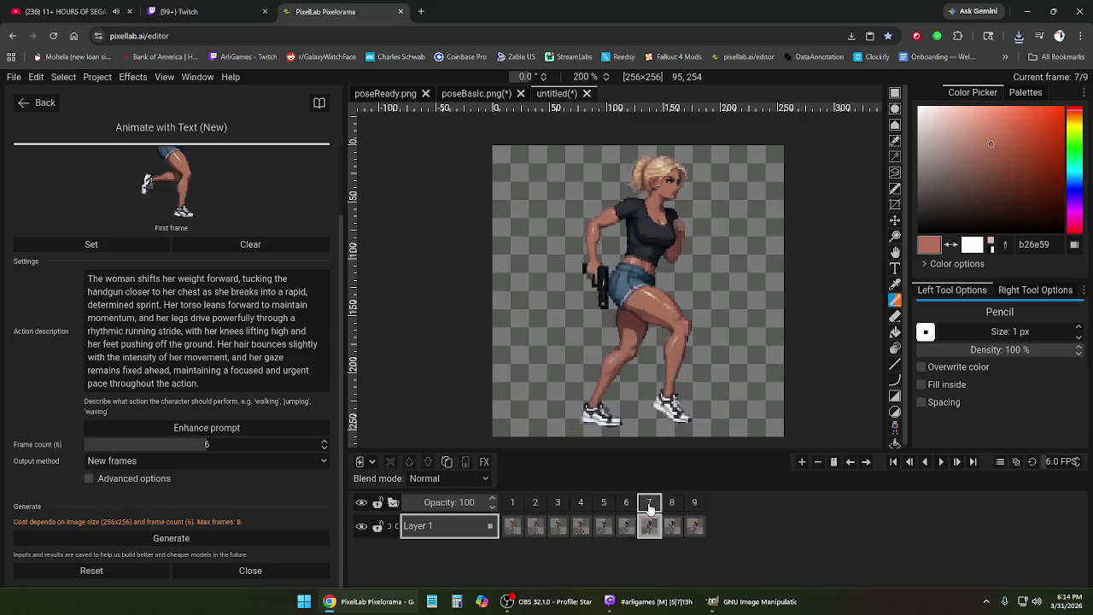
pyautogui.click(627, 503)
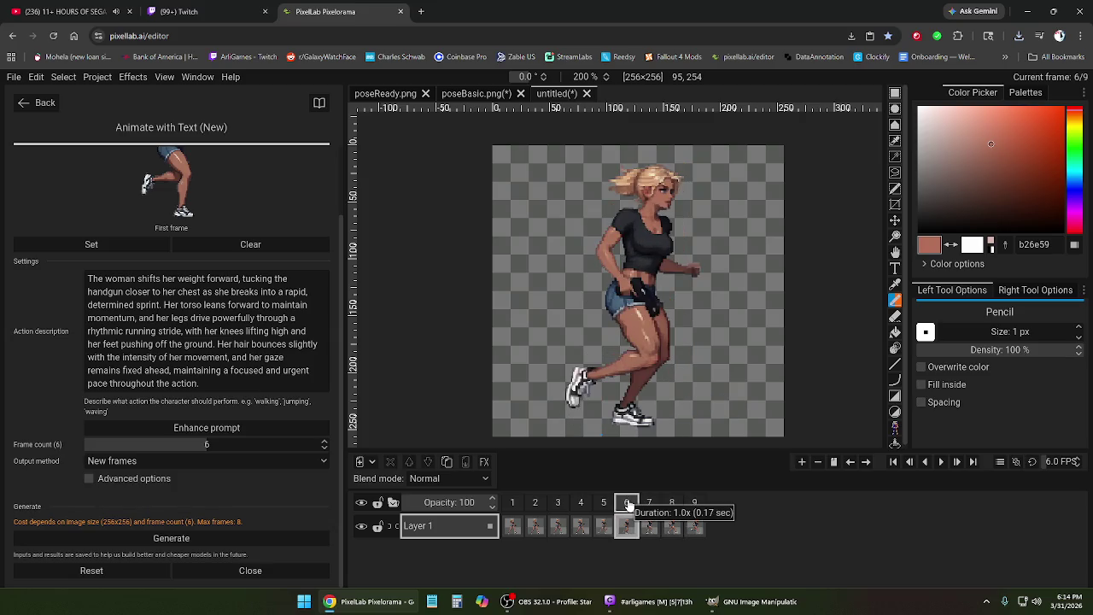
pyautogui.click(601, 505)
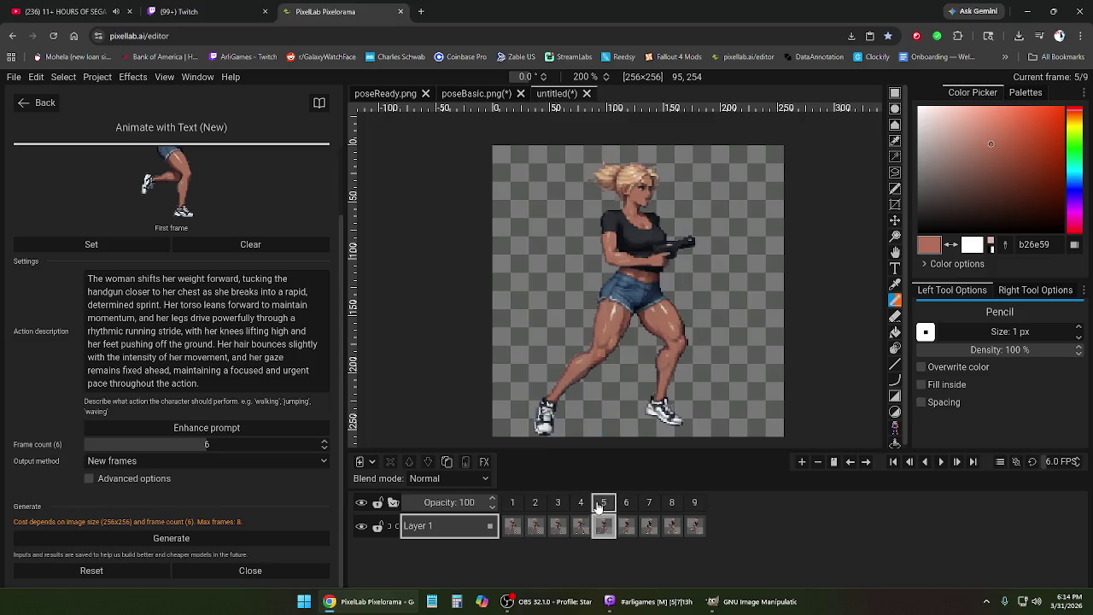
pyautogui.click(626, 503)
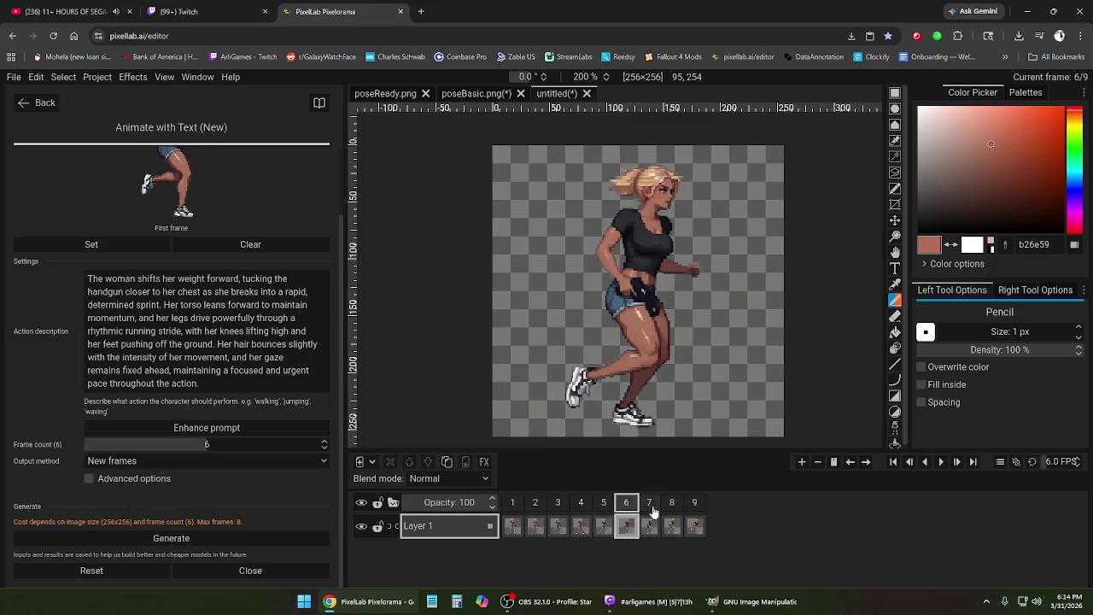
pyautogui.click(672, 509)
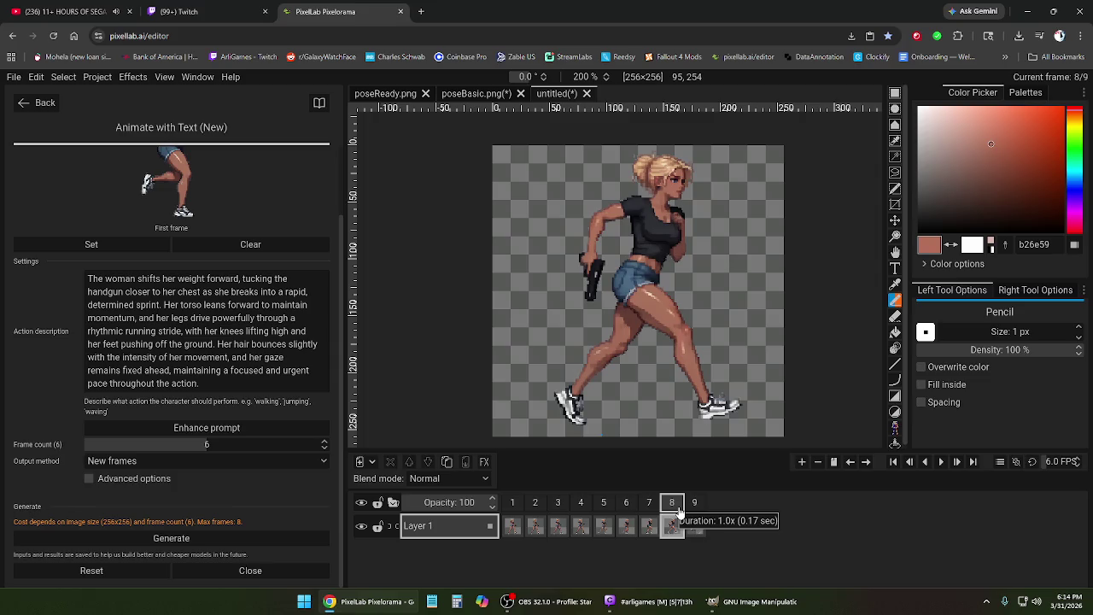
# - Discard the untitled animation without saving and show poseReady.png
pyautogui.click(587, 93)
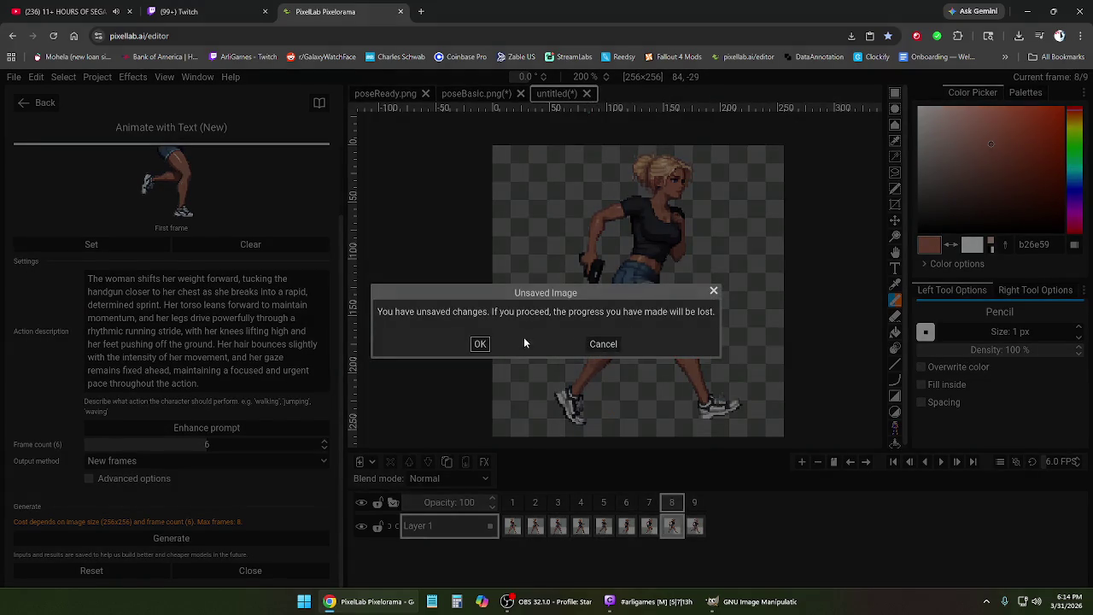
pyautogui.click(480, 344)
pyautogui.click(398, 96)
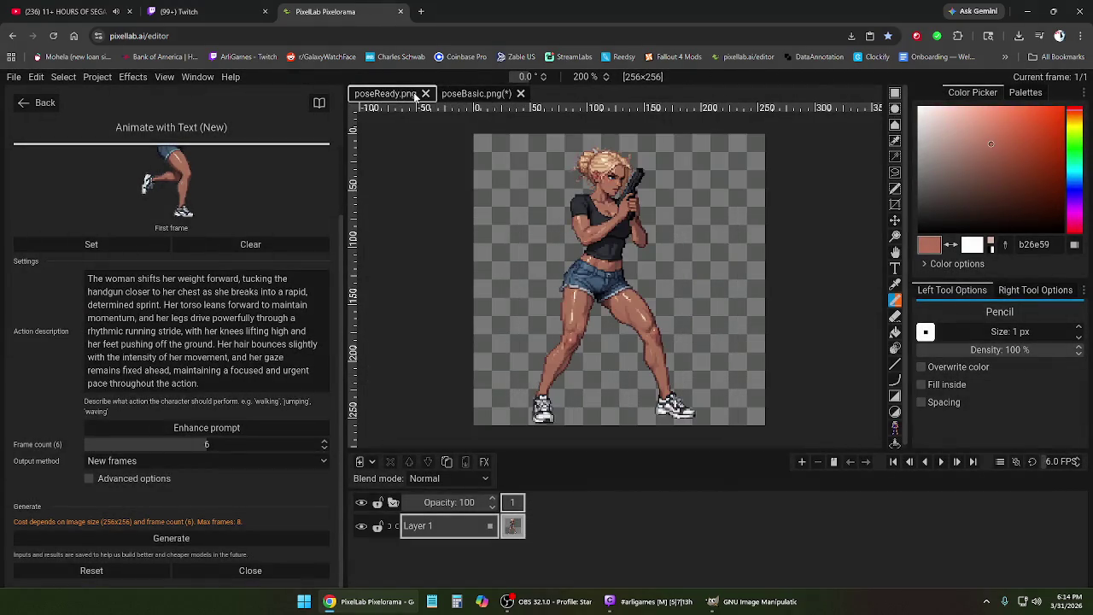
# - Close poseBasic.png, discarding its unsaved changes
pyautogui.click(484, 94)
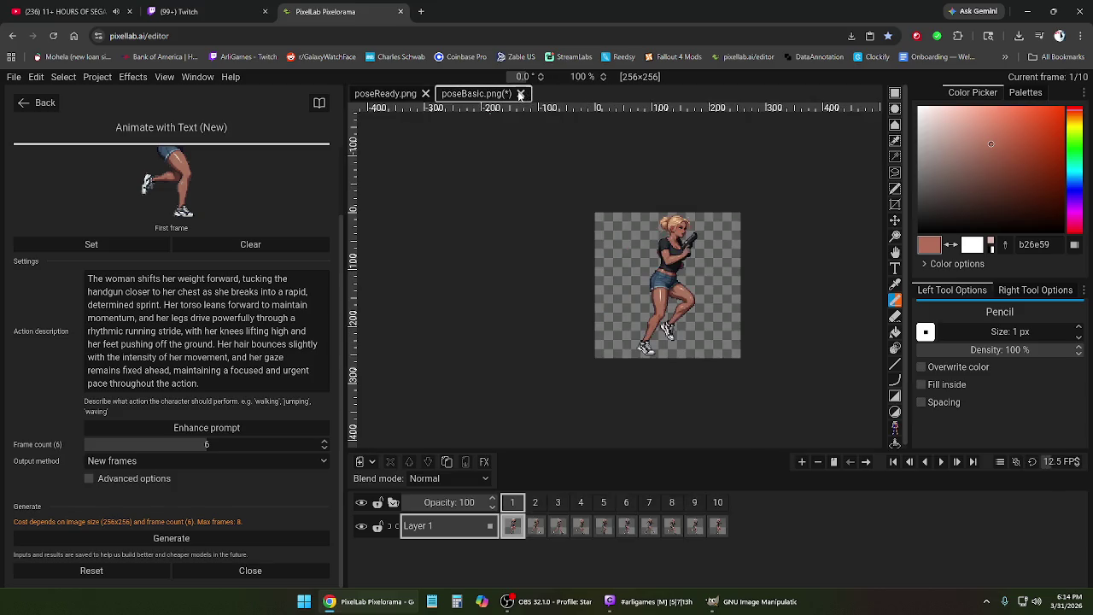
pyautogui.click(520, 94)
pyautogui.click(480, 344)
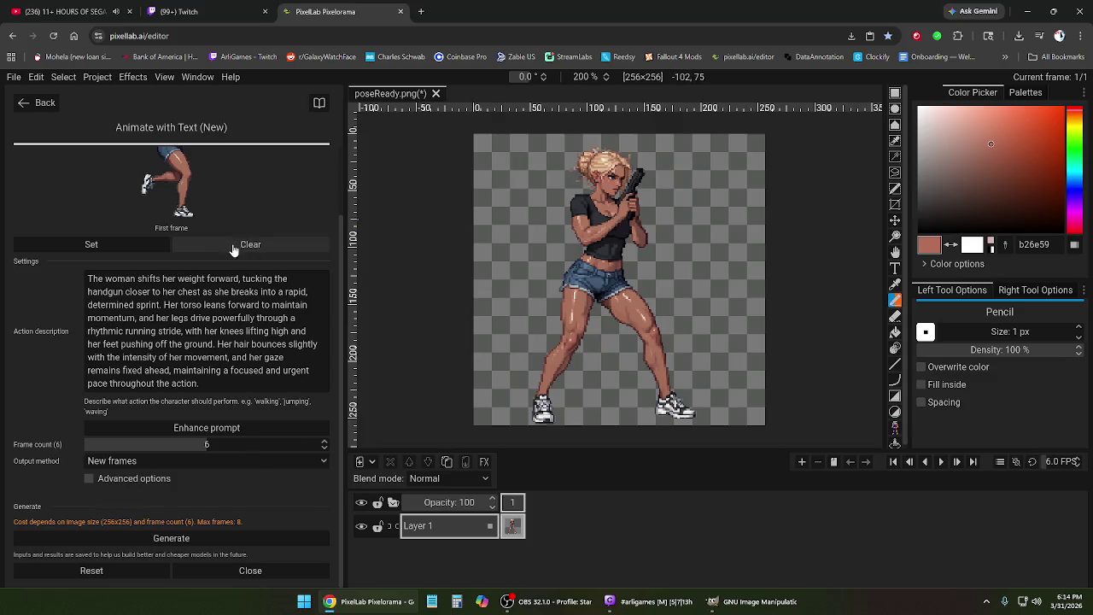
# - Clear the old first-frame reference image in Animate with Text
pyautogui.click(92, 244)
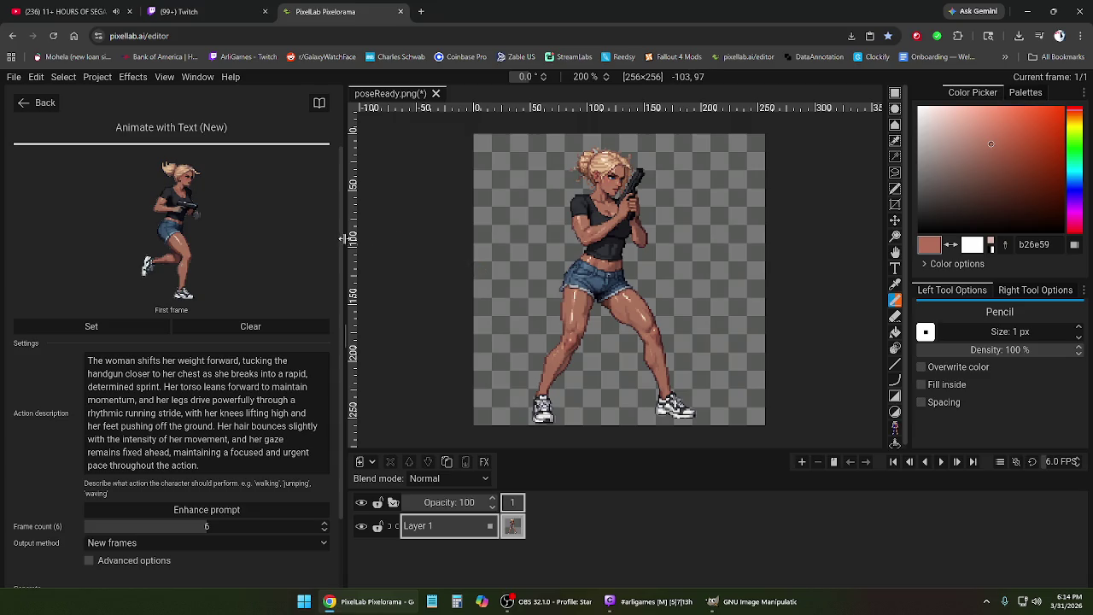
pyautogui.click(132, 324)
pyautogui.click(247, 326)
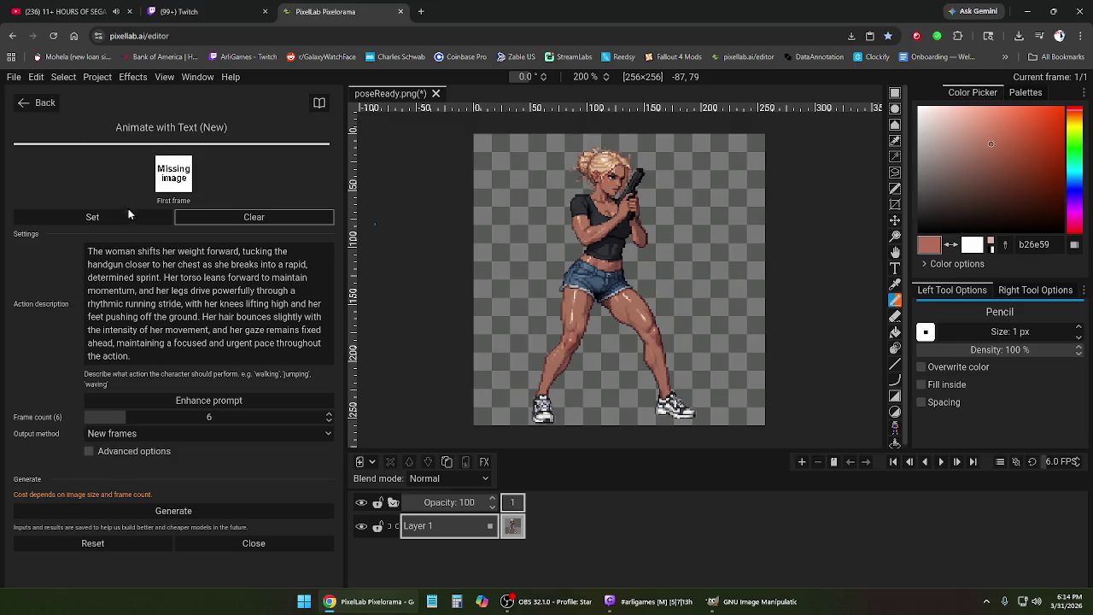
# - Replace the action description with 'swinging a metal bat'
pyautogui.moveTo(164, 355)
pyautogui.mouseDown()
pyautogui.moveTo(141, 342)
pyautogui.moveTo(83, 251)
pyautogui.mouseUp()
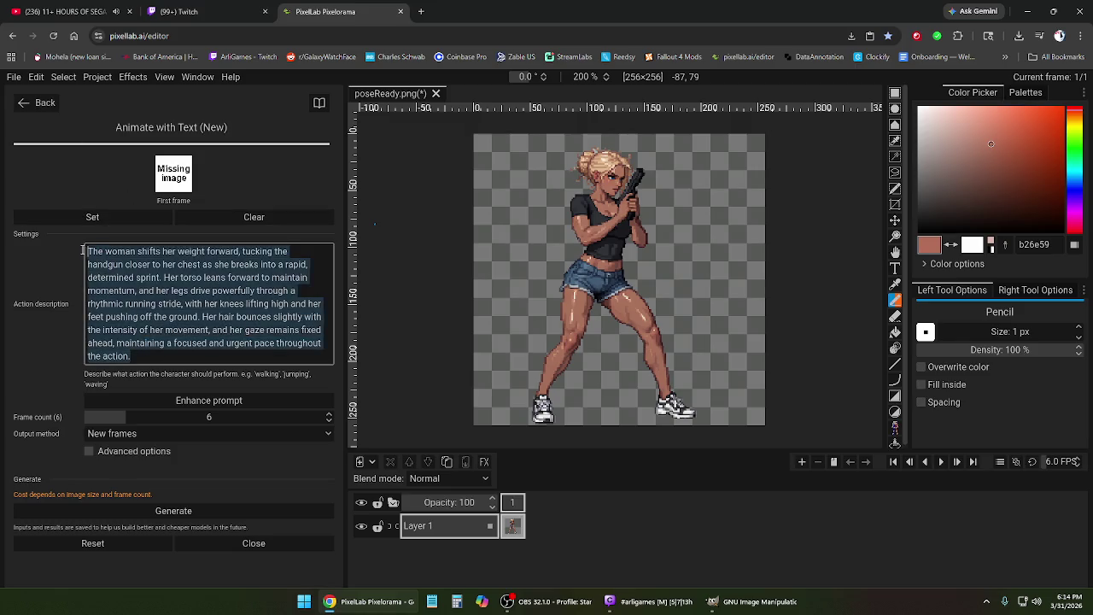
pyautogui.press('BackSpace')
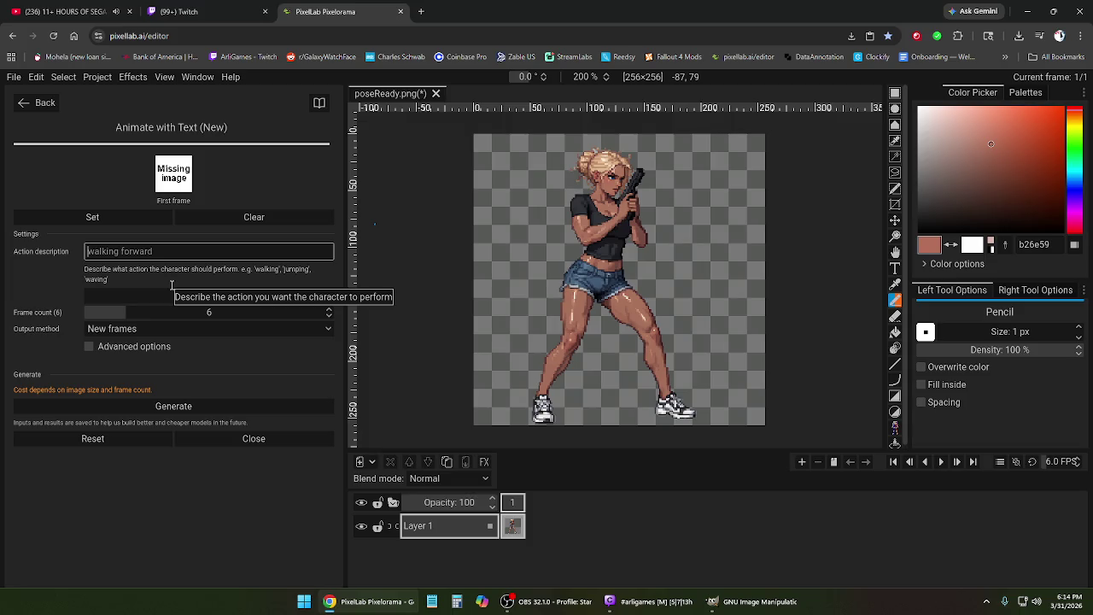
pyautogui.write('swinging ')
pyautogui.write('a metal bat')
# - Set 8 frames, use the standing pose as first frame, enhance the prompt, and generate
pyautogui.click(329, 309)
pyautogui.click(330, 309)
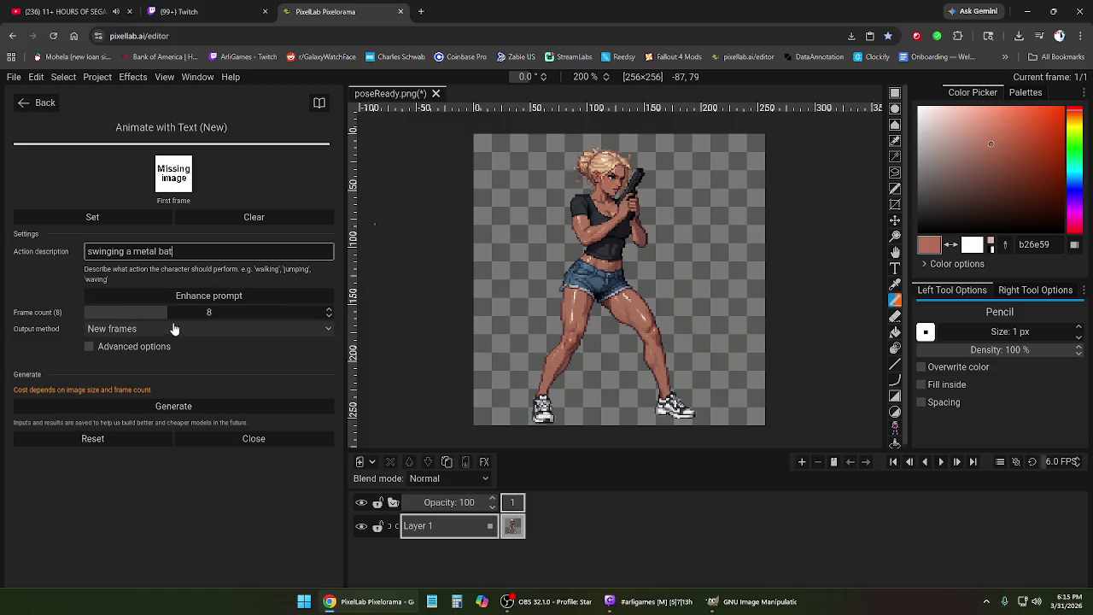
pyautogui.click(147, 221)
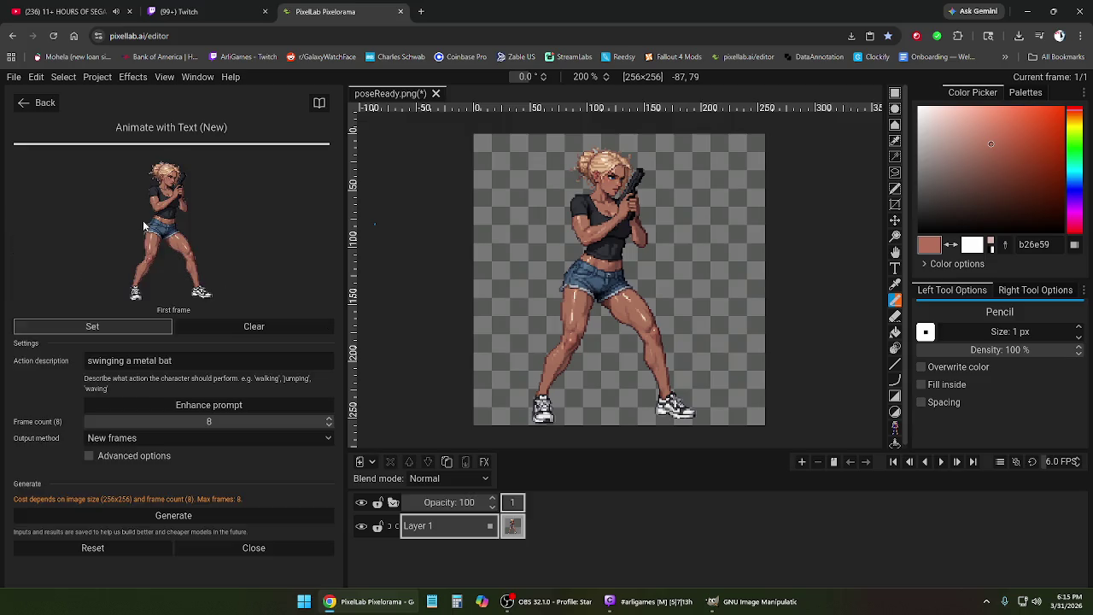
pyautogui.click(177, 406)
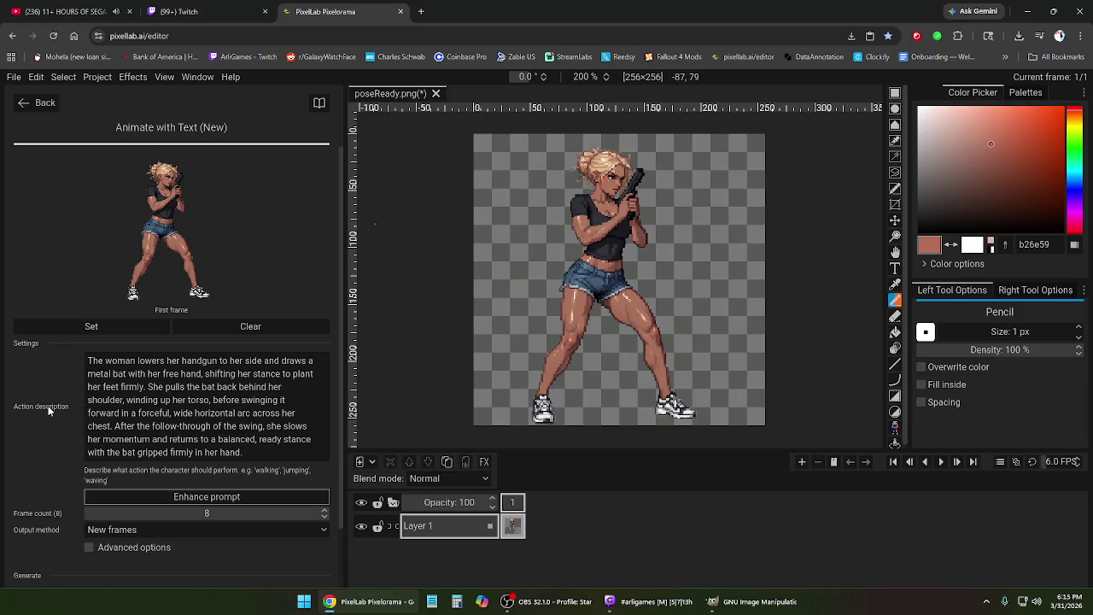
pyautogui.scroll(-2, 49, 411)
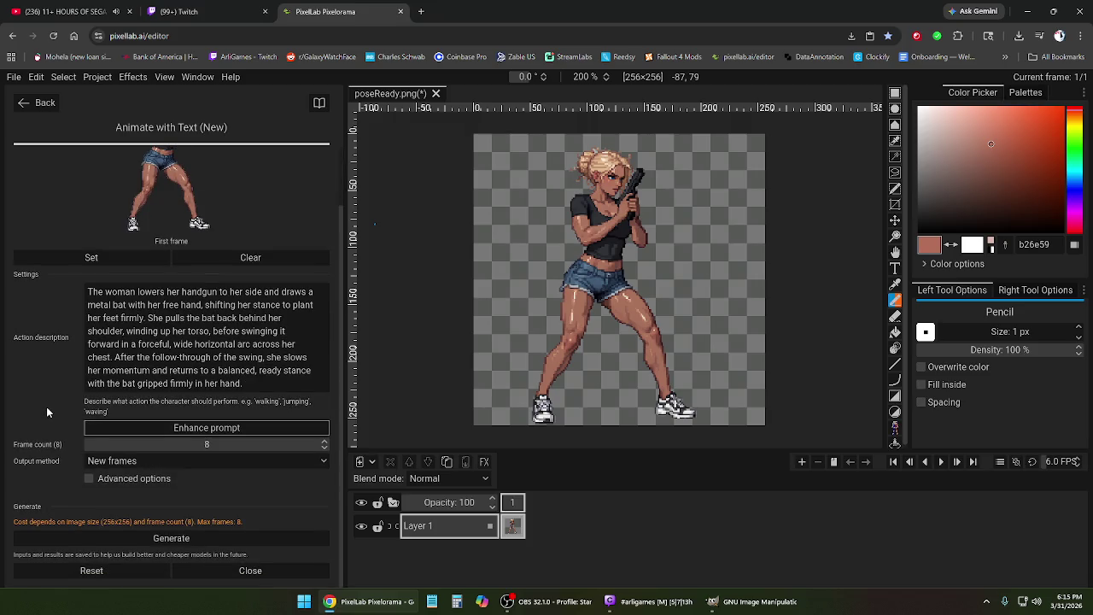
pyautogui.click(196, 542)
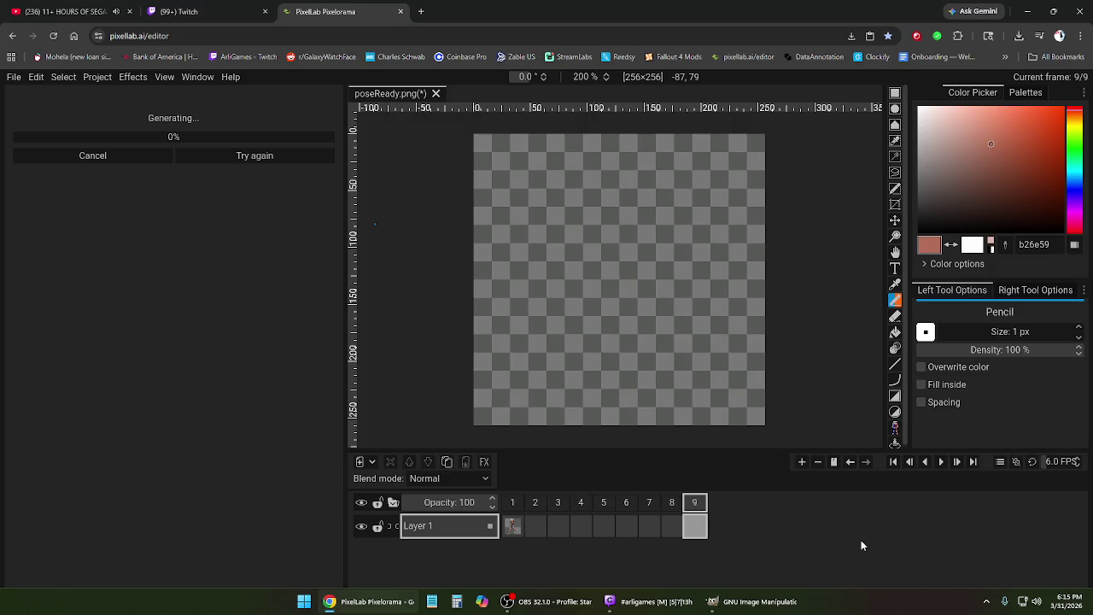
# - Glance at the YouTube tab, then return to the PixelLab Pixelorama tab
pyautogui.click(68, 11)
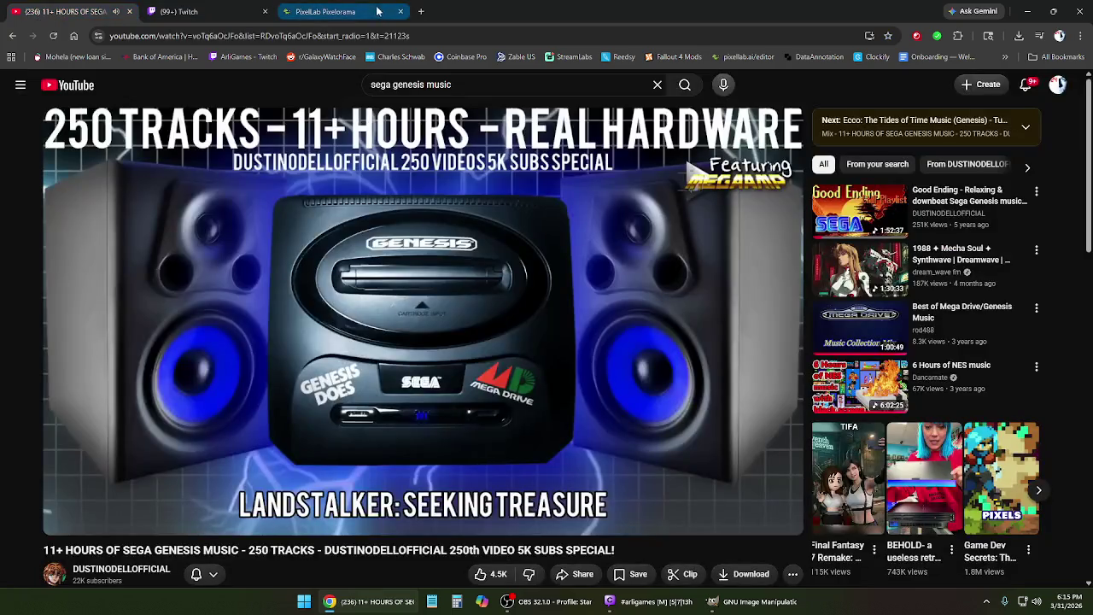
pyautogui.click(349, 10)
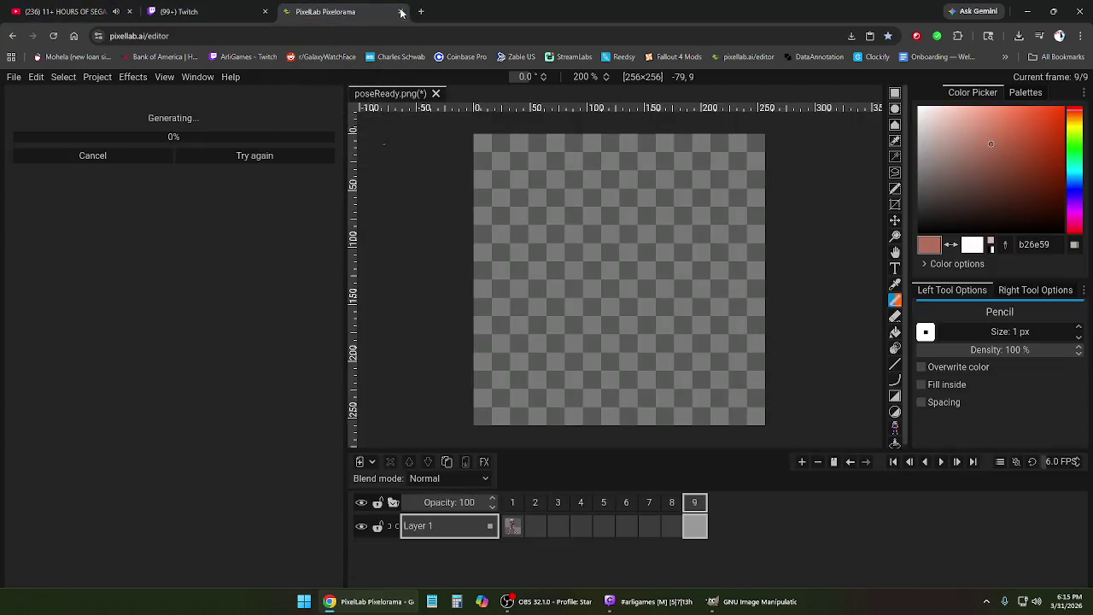
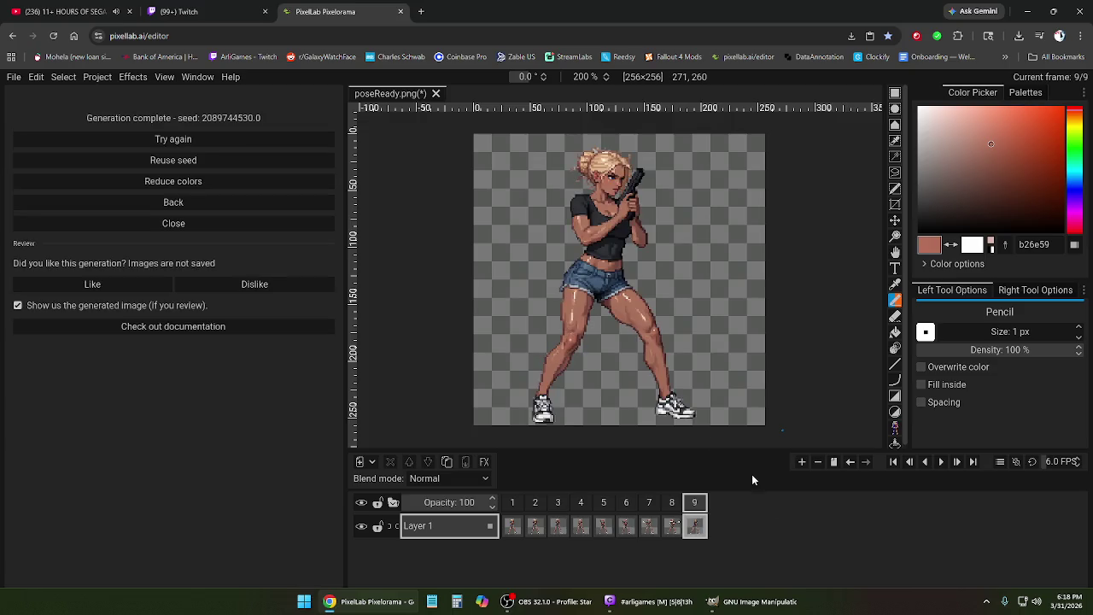
# - Preview the generated nine-frame animation, then return to the Animate with Text settings
pyautogui.click(942, 463)
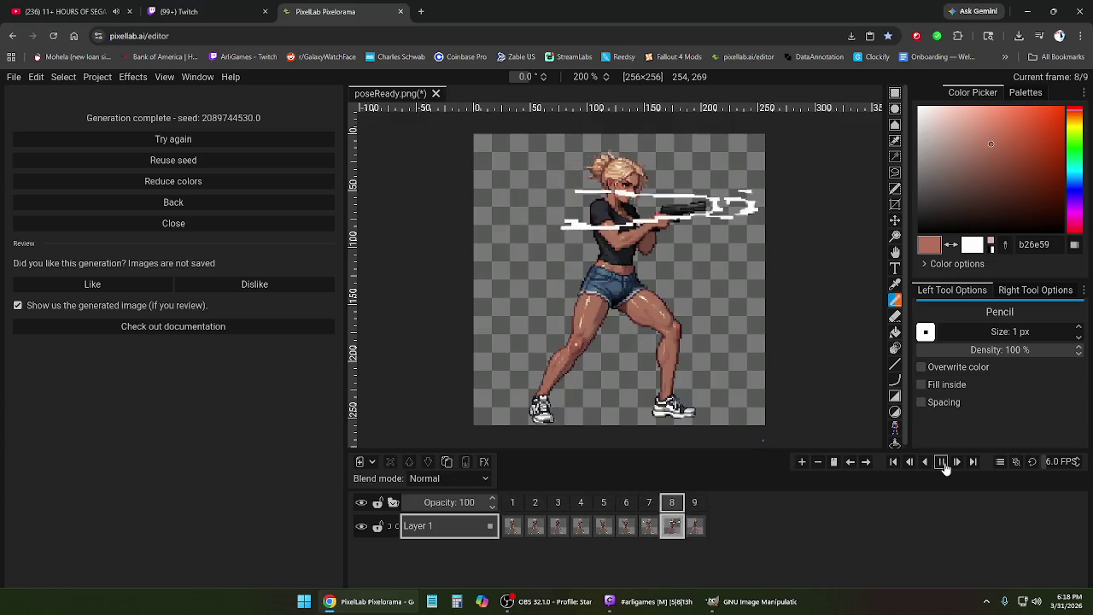
pyautogui.click(943, 462)
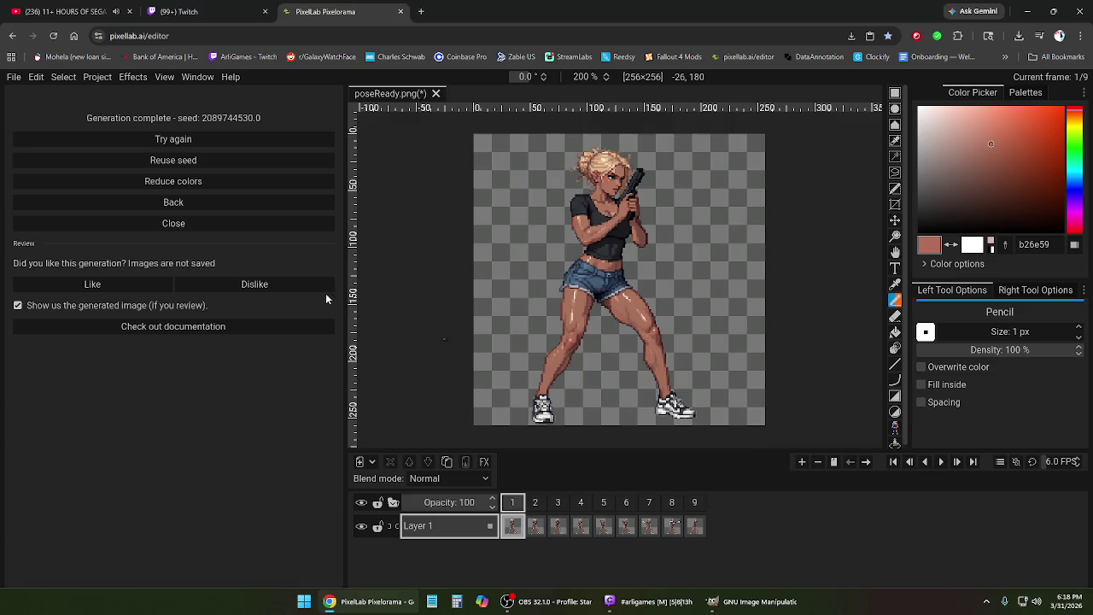
pyautogui.click(173, 202)
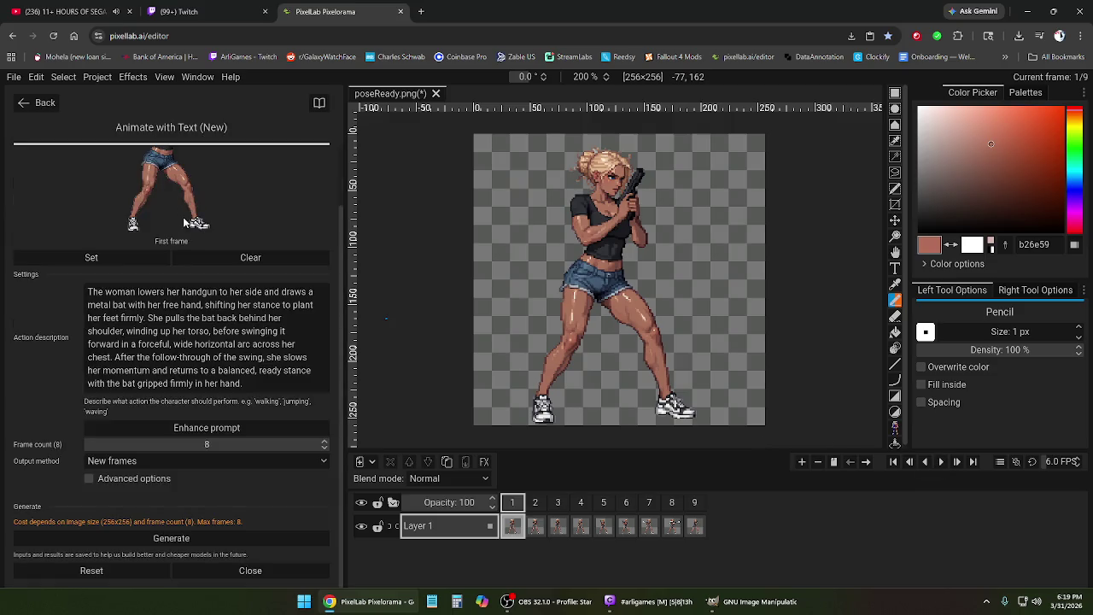
# - Rewrite the action description as 'full swing with a metal bat with all her strength'
pyautogui.moveTo(256, 384); pyautogui.dragTo(87, 292)
pyautogui.press('BackSpace')
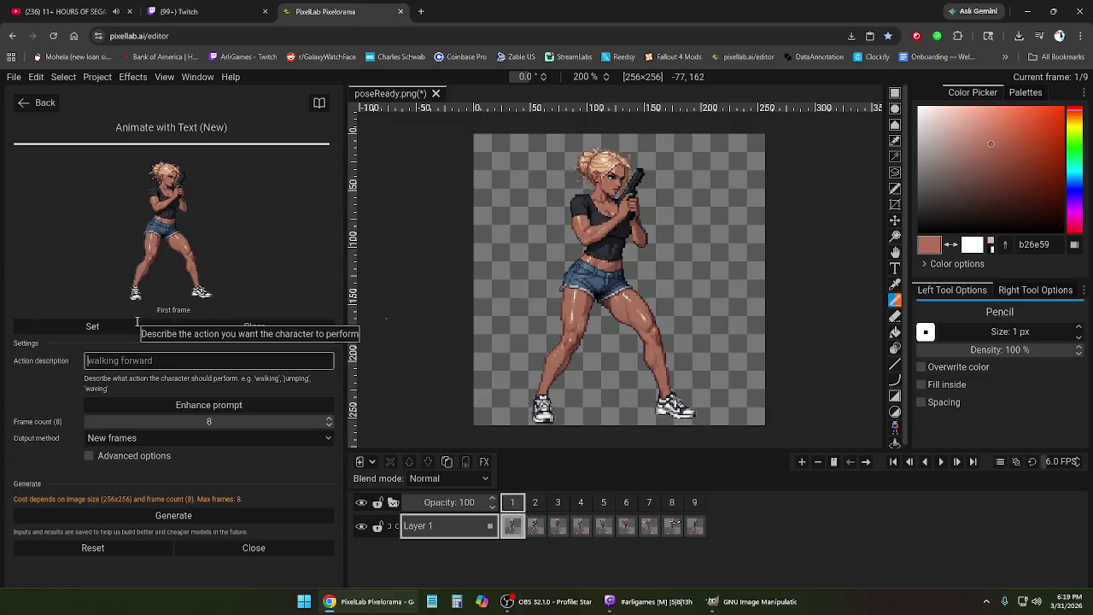
pyautogui.write('swinging a metal bat ')
pyautogui.write('hard')
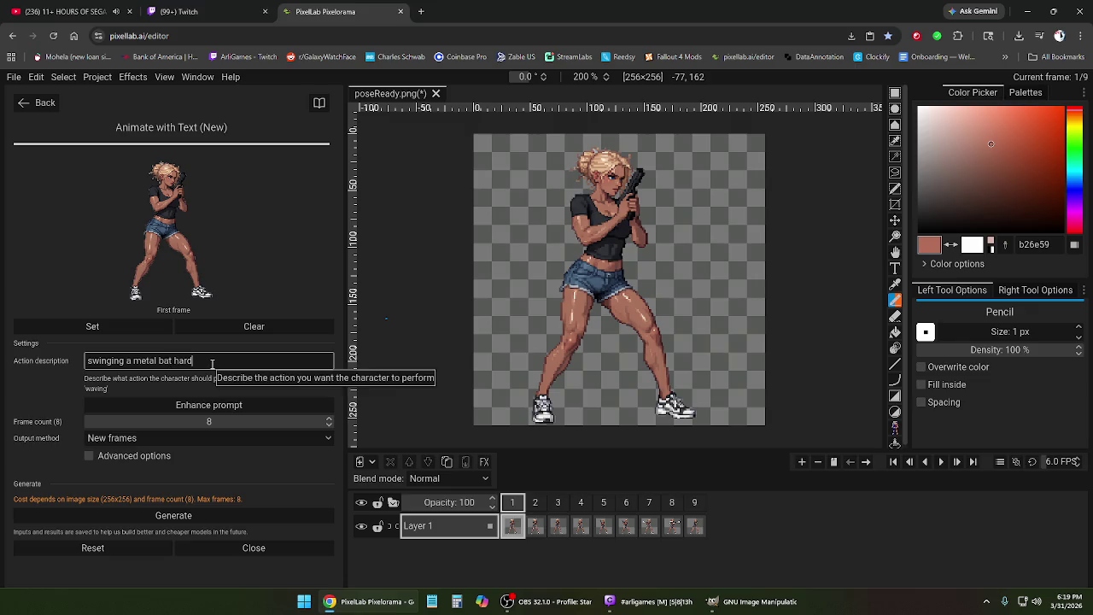
pyautogui.moveTo(211, 362); pyautogui.dragTo(174, 361)
pyautogui.write('with all her strength')
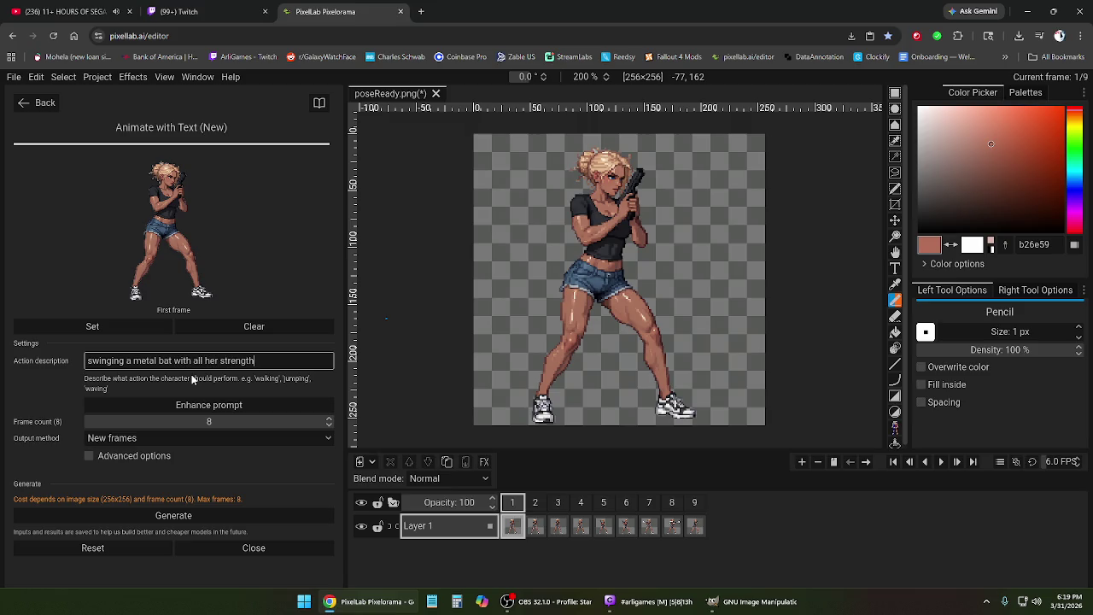
pyautogui.moveTo(125, 361); pyautogui.dragTo(88, 360)
pyautogui.write('full swing with')
pyautogui.click(304, 363)
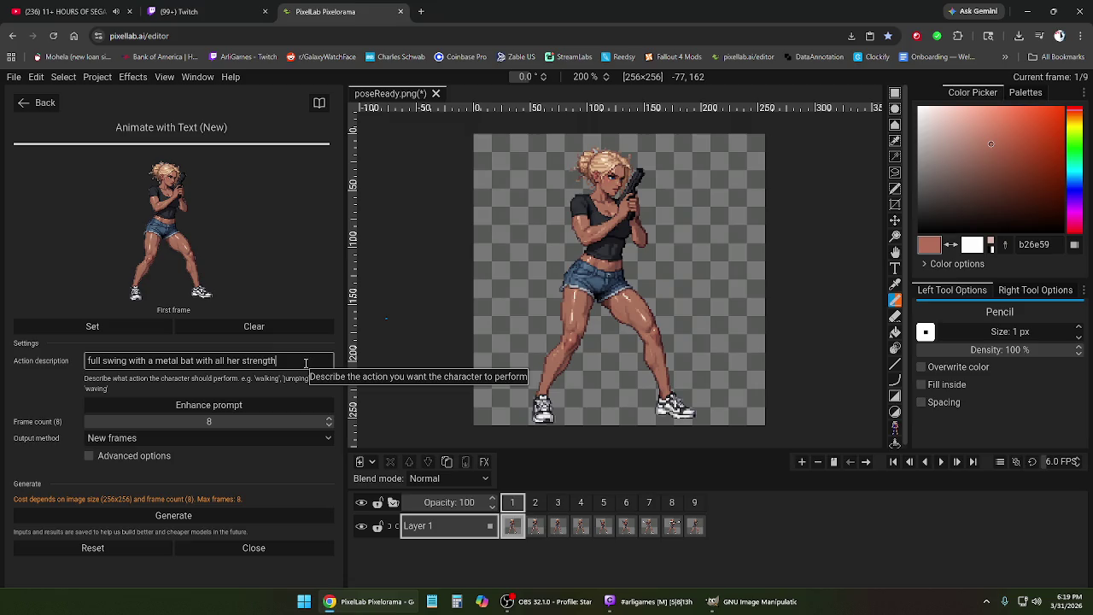
pyautogui.click(243, 521)
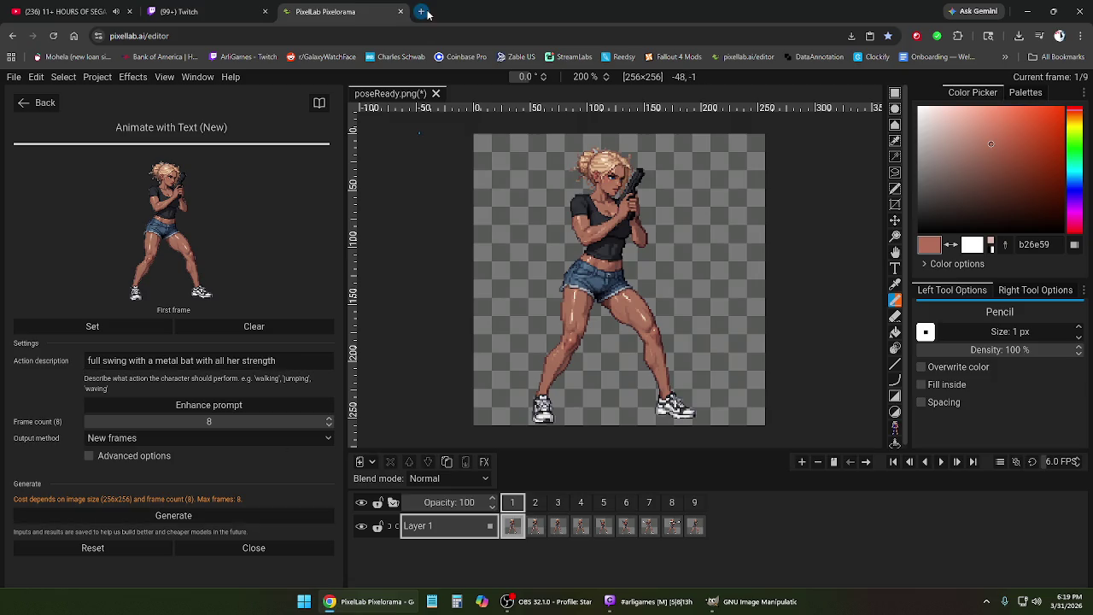
# - Load pixellab.ai/editor in a new tab and recover the autosaved backup project
pyautogui.click(424, 11)
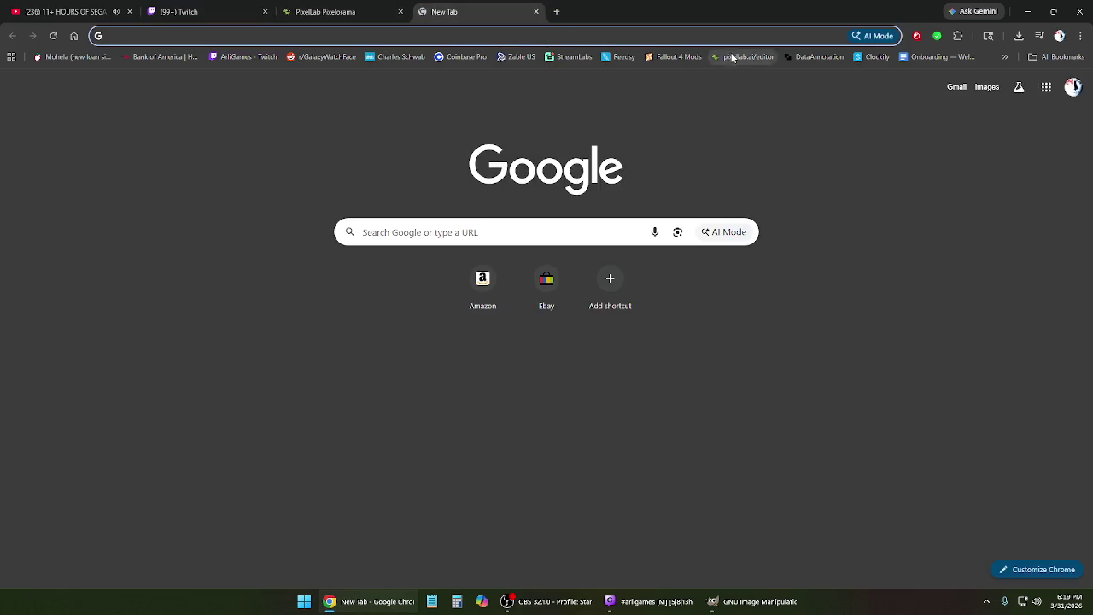
pyautogui.click(741, 56)
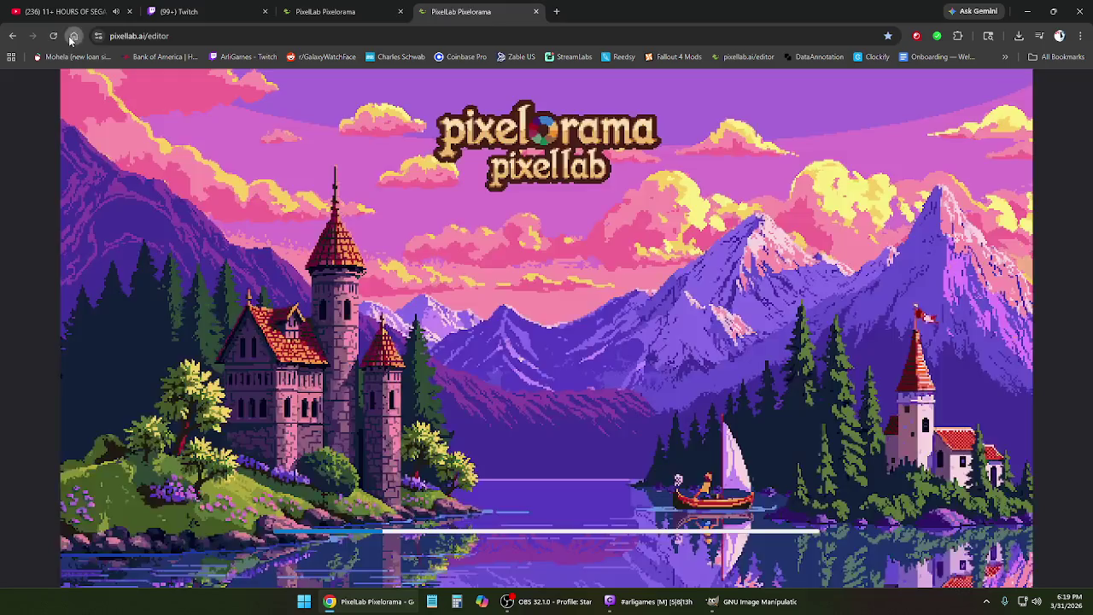
pyautogui.click(74, 36)
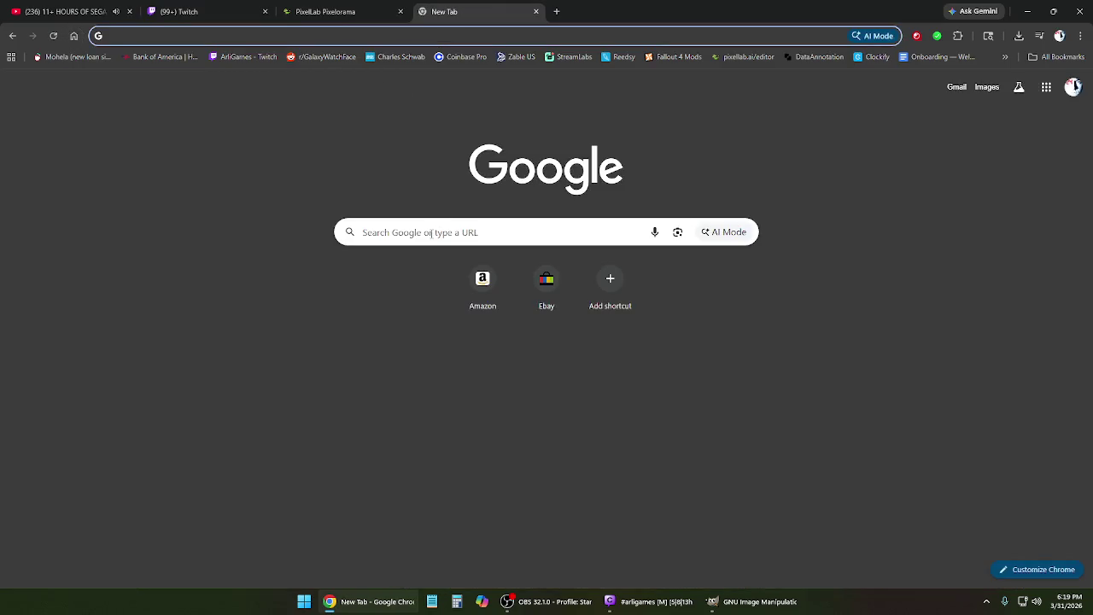
pyautogui.click(743, 56)
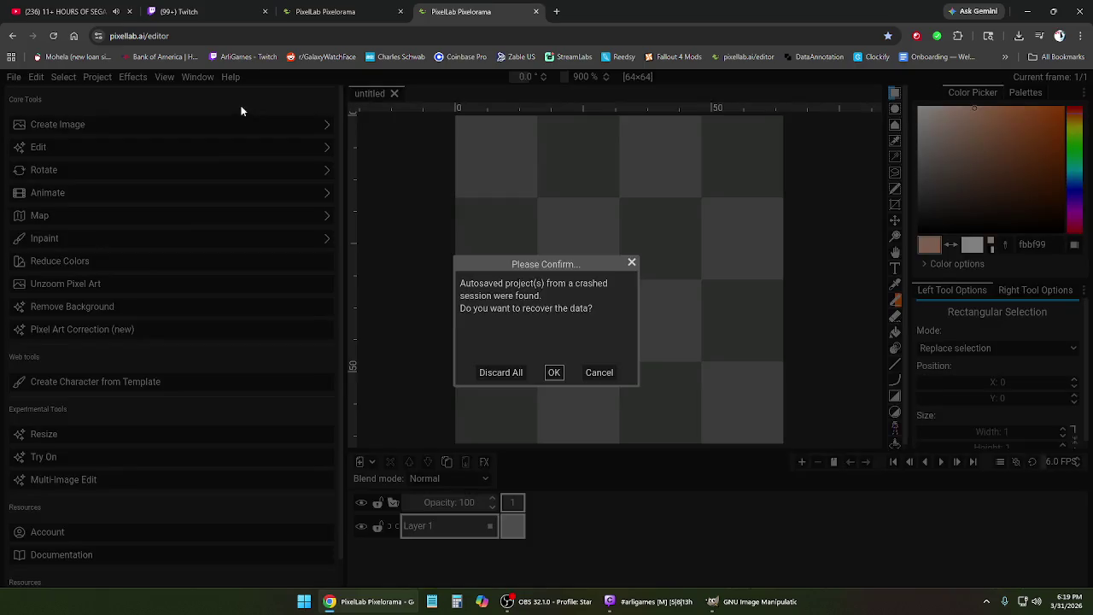
pyautogui.click(553, 373)
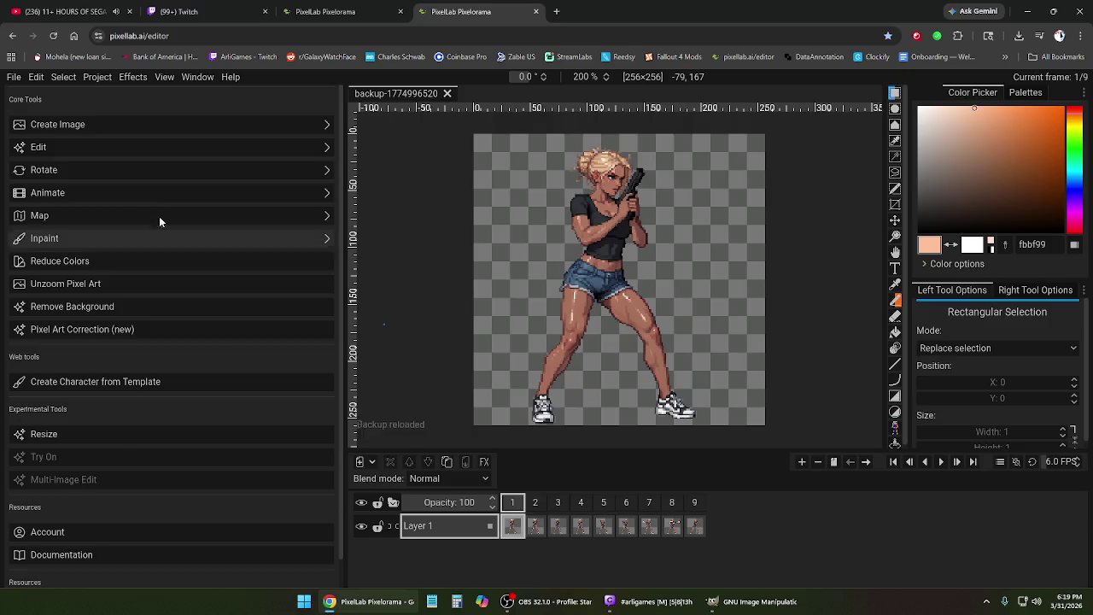
pyautogui.click(14, 76)
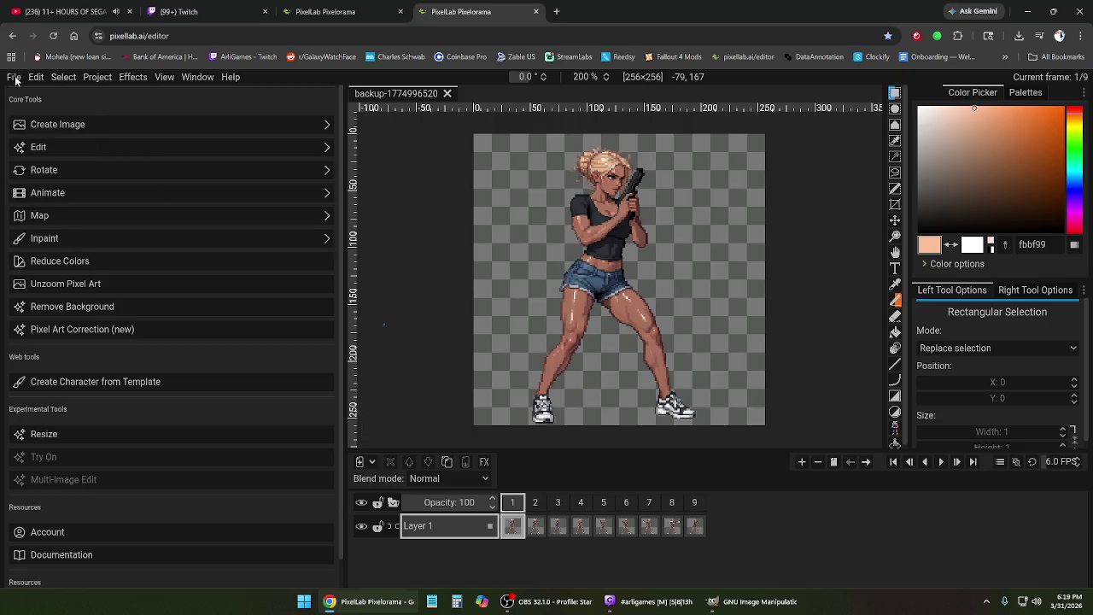
# - Strip 'editor' from the address to go to the pixellab.ai home page
pyautogui.click(186, 41)
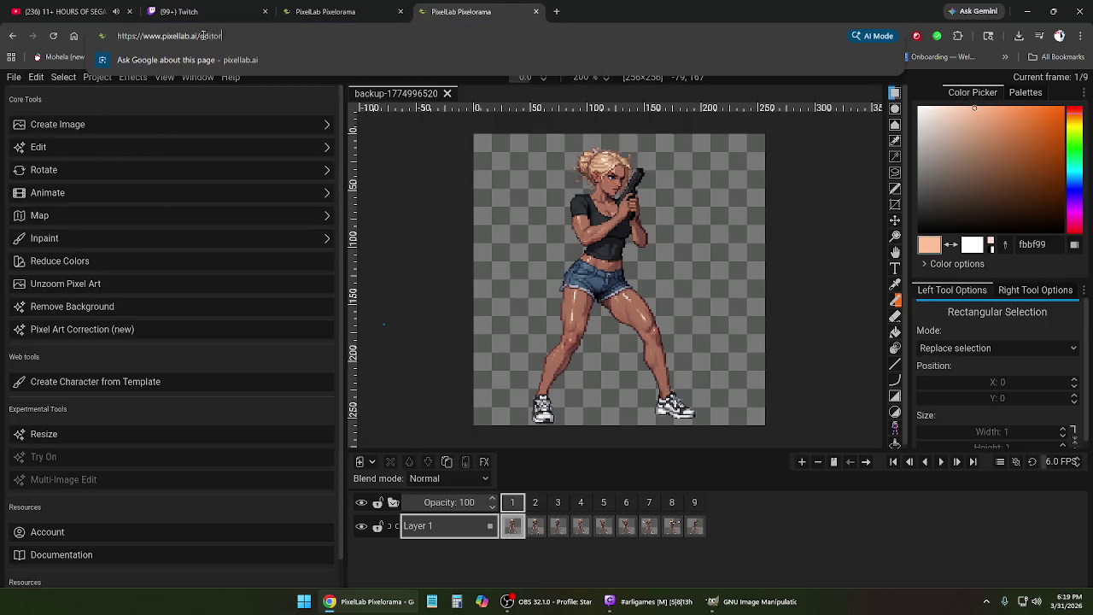
pyautogui.moveTo(223, 36); pyautogui.dragTo(200, 36)
pyautogui.click(200, 35)
pyautogui.press('Delete')
pyautogui.press('Delete')
pyautogui.press('Delete')
pyautogui.press('Delete')
pyautogui.press('Delete')
pyautogui.press('Delete')
pyautogui.press('Return')
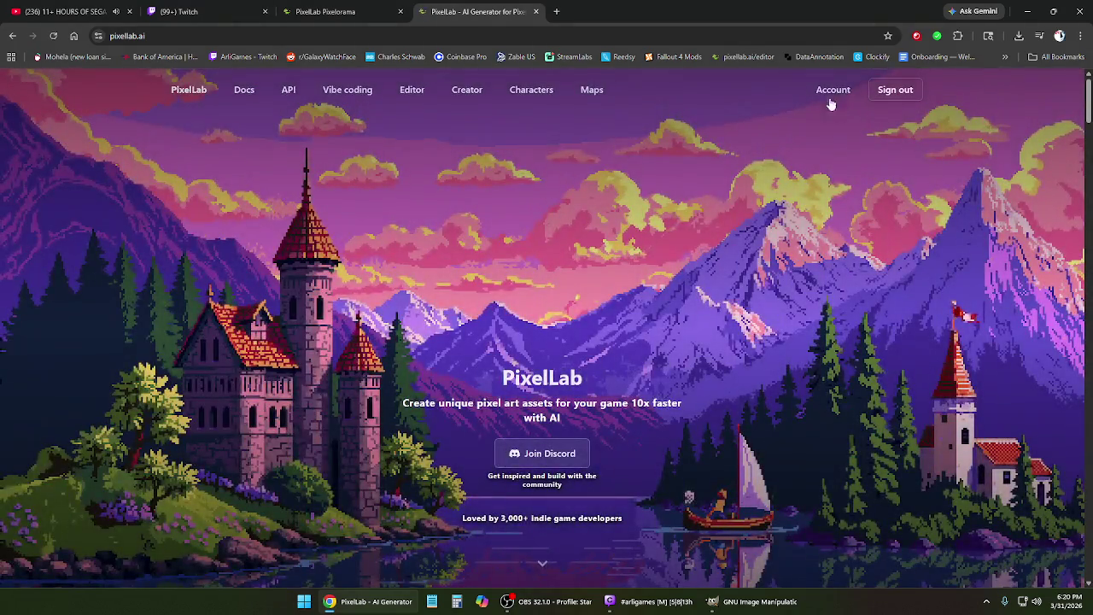
# - Review the account's generation usage and credits, and set a 10-credit purchase amount
pyautogui.click(831, 91)
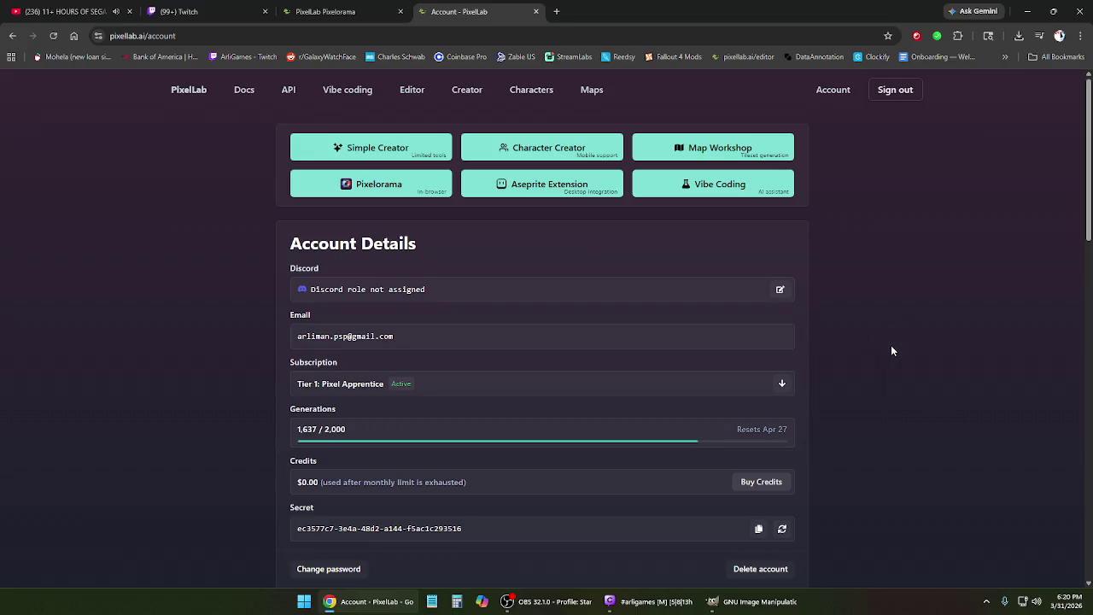
pyautogui.scroll(-1, 904, 415)
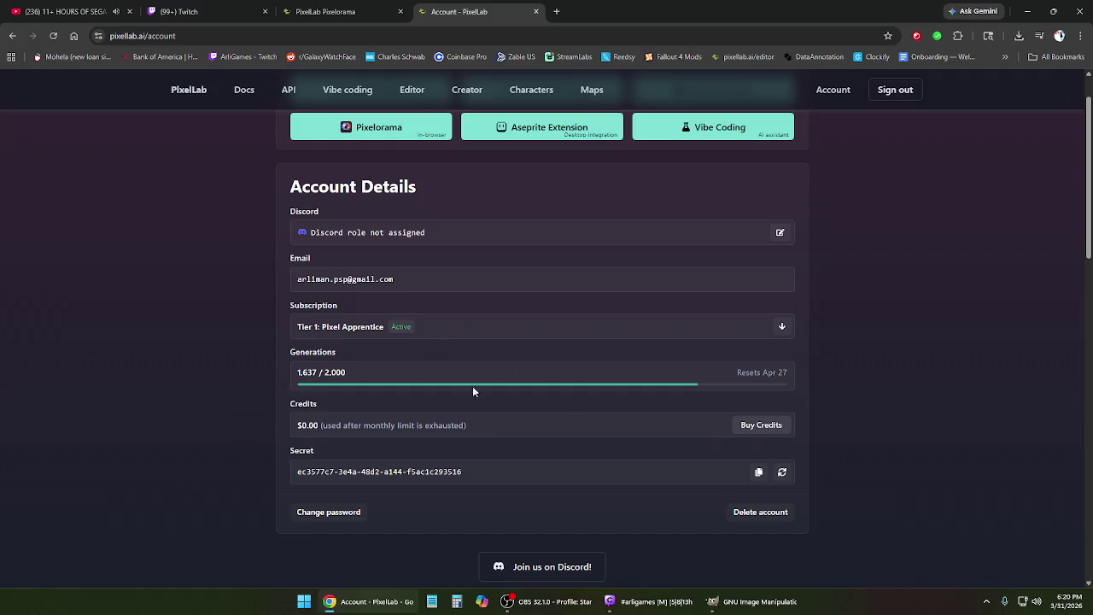
pyautogui.click(760, 429)
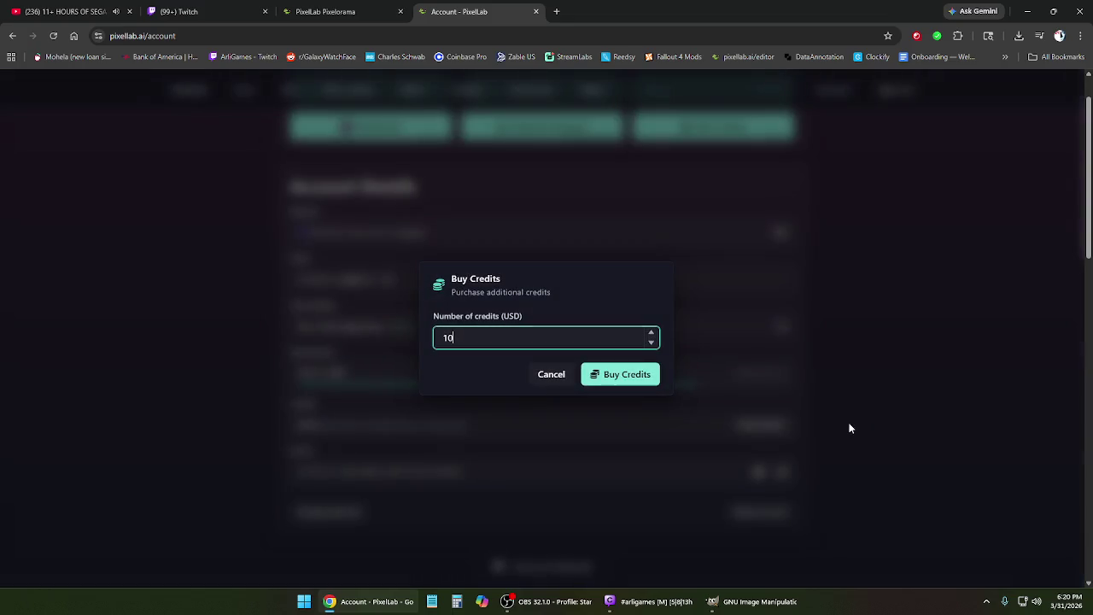
pyautogui.click(653, 334)
pyautogui.click(653, 333)
pyautogui.click(653, 343)
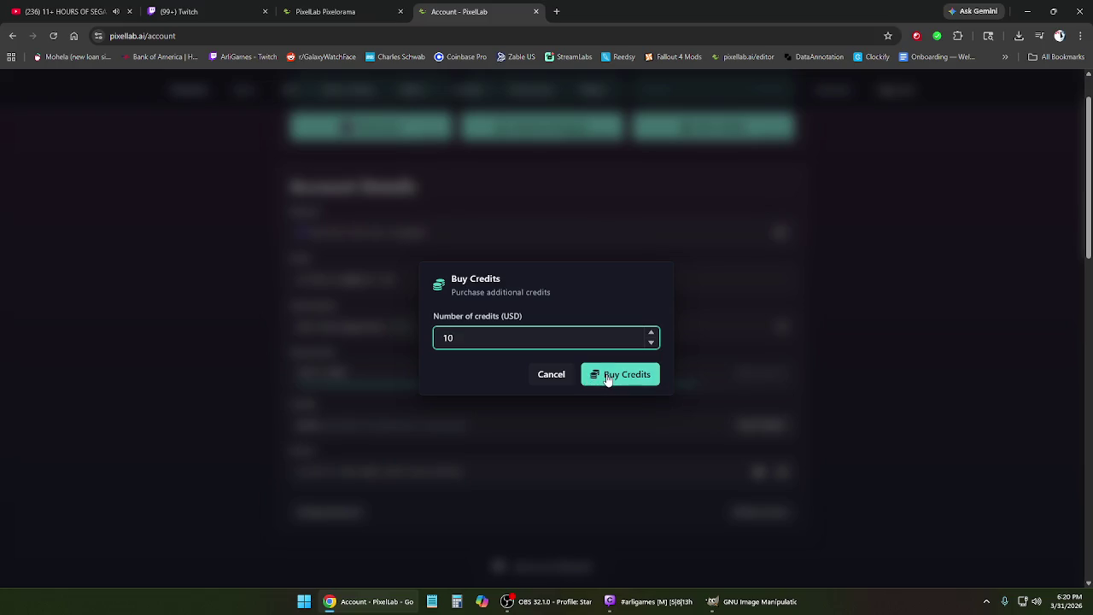
# - Abandon the 10-credit checkout and close the account tab to return to the editor
pyautogui.click(553, 377)
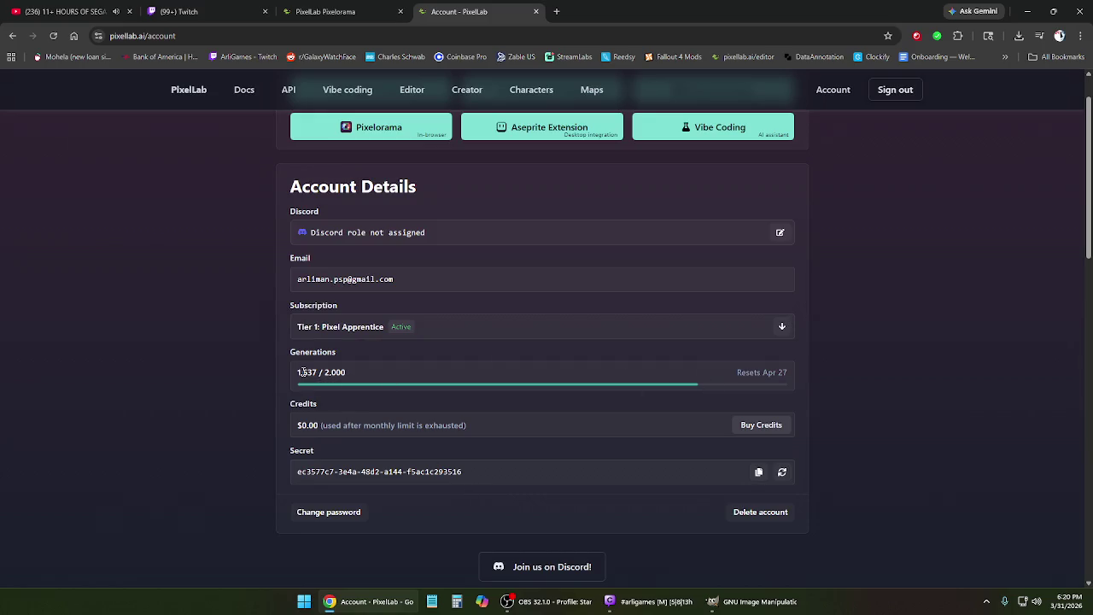
pyautogui.click(748, 427)
pyautogui.click(623, 381)
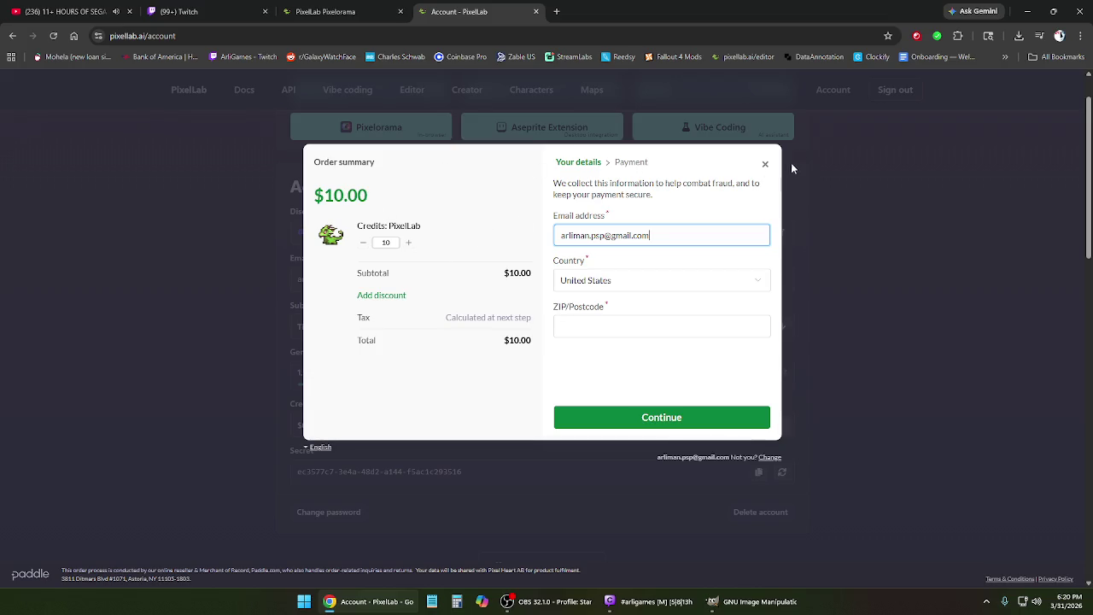
pyautogui.click(765, 164)
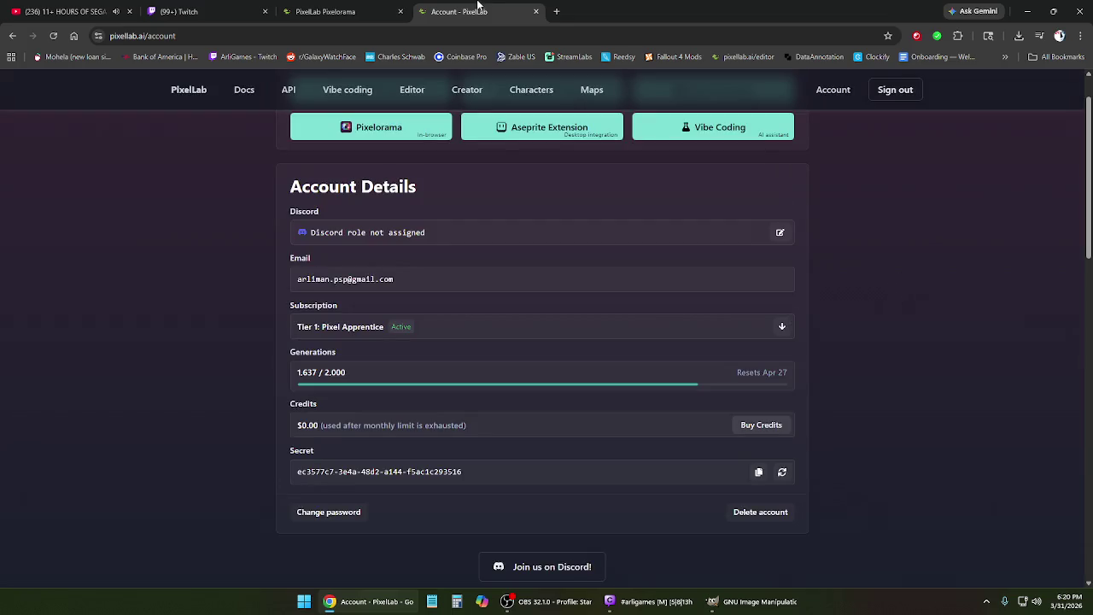
pyautogui.click(535, 11)
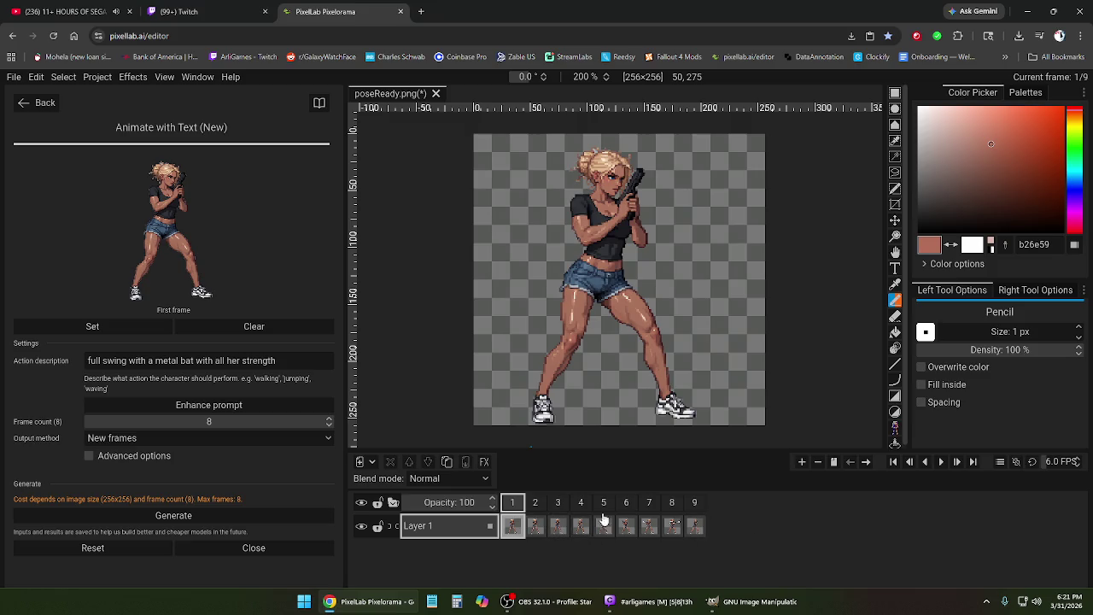
# - Remove frames 2–9, keeping only the original pose, and generate the swing animation
pyautogui.click(537, 504)
pyautogui.click(581, 504)
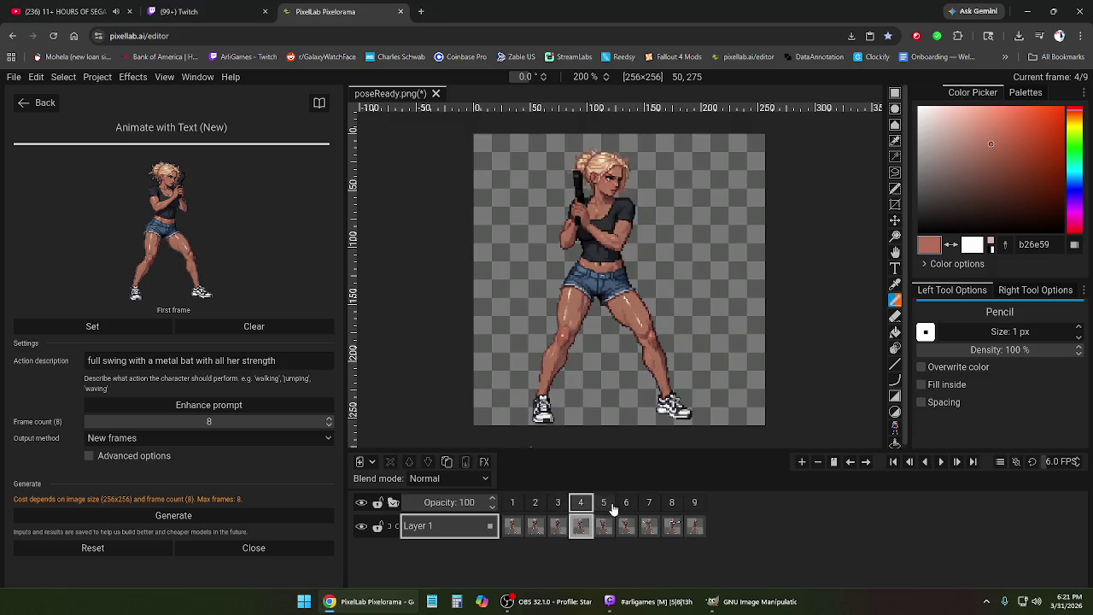
pyautogui.click(649, 504)
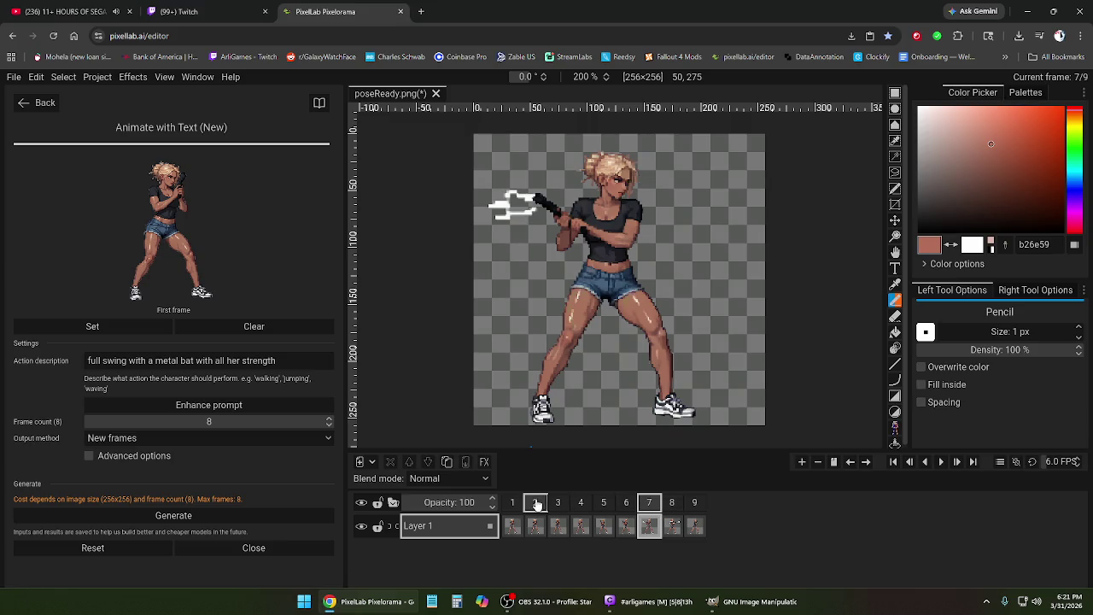
pyautogui.keyDown('shift'); pyautogui.click(694, 504); pyautogui.keyUp('shift')
pyautogui.rightClick(696, 508)
pyautogui.click(722, 482)
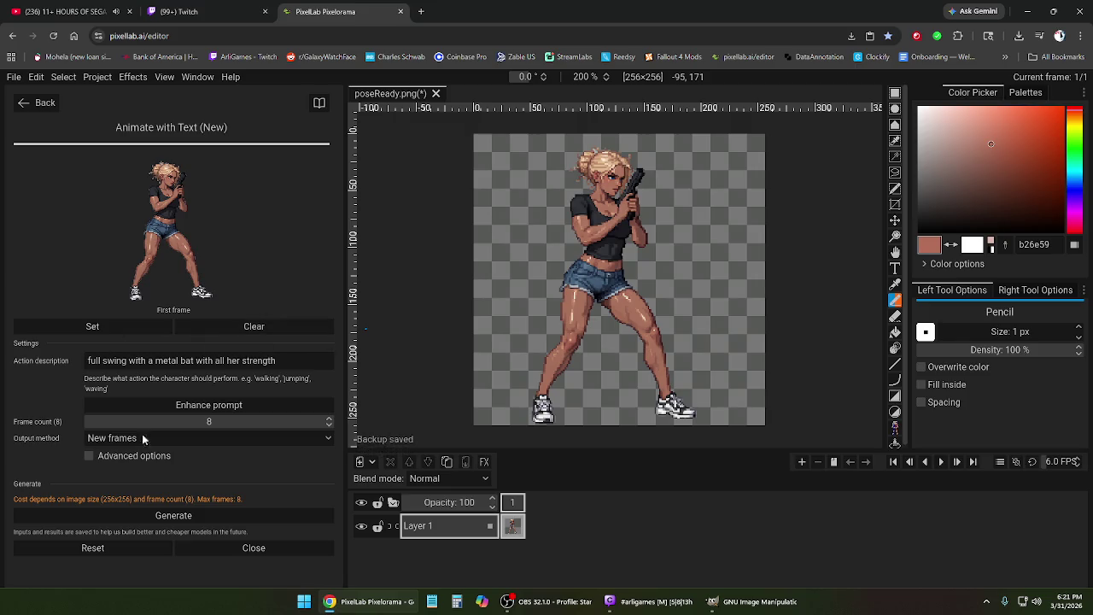
pyautogui.click(206, 520)
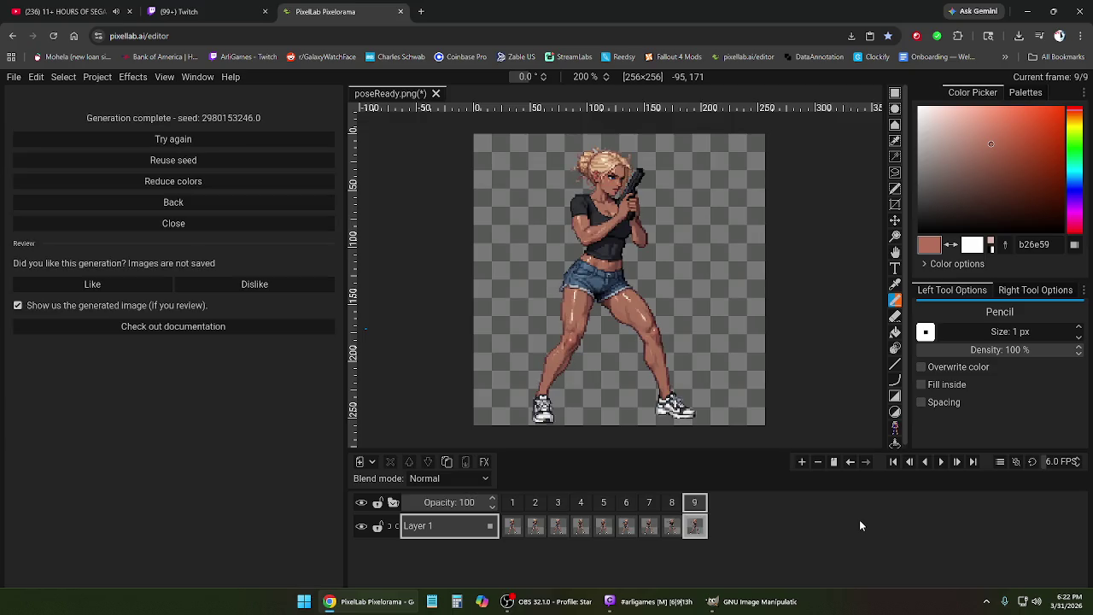
# - Play the new bat animation, then step through frames 2 to 9
pyautogui.click(940, 462)
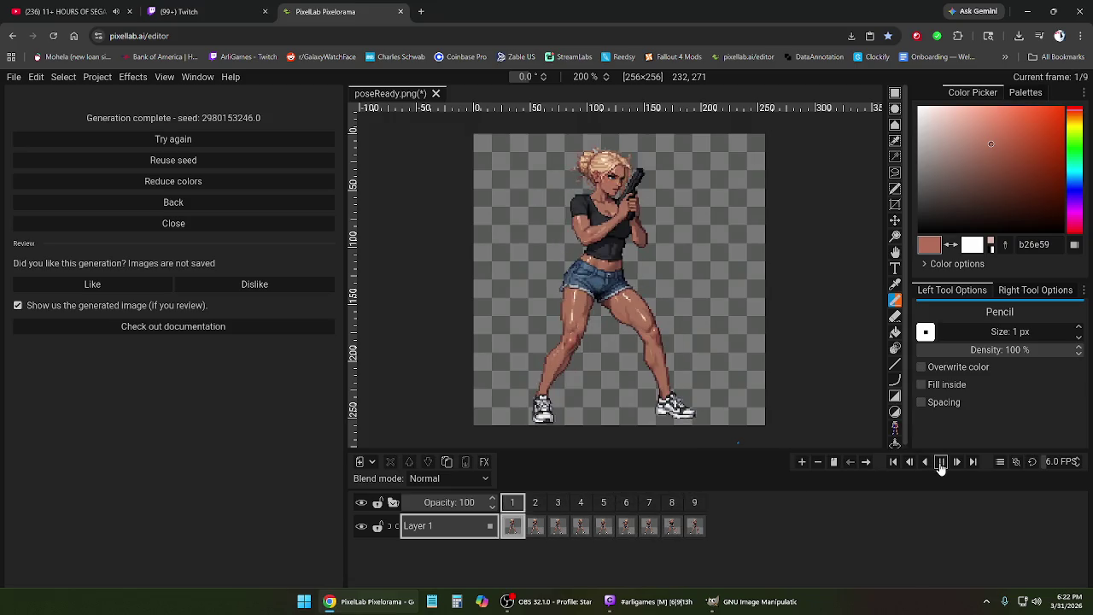
pyautogui.click(940, 462)
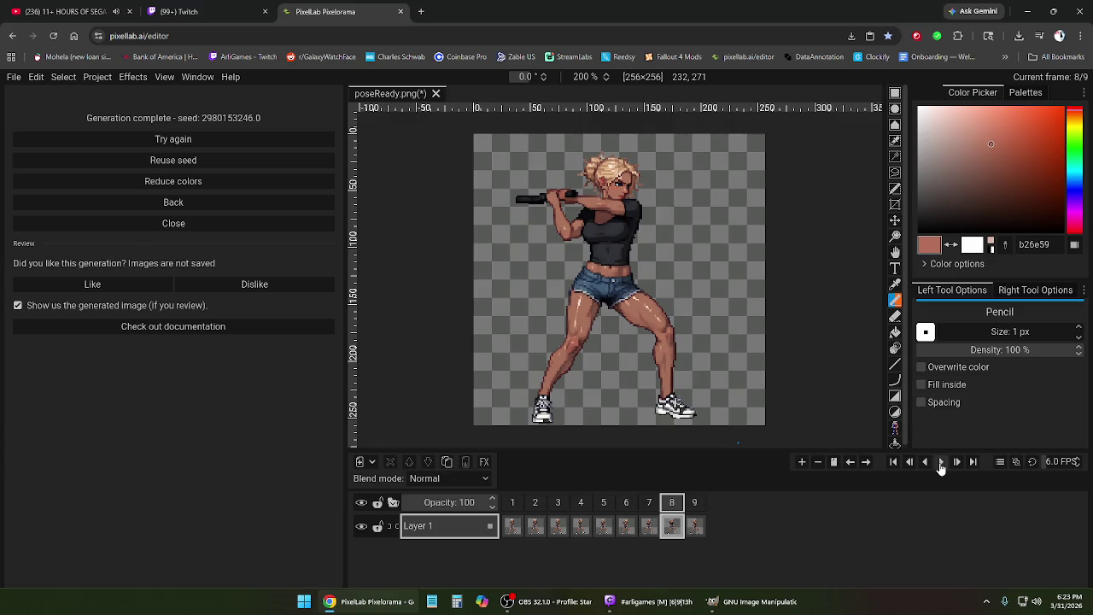
pyautogui.click(535, 502)
pyautogui.click(558, 502)
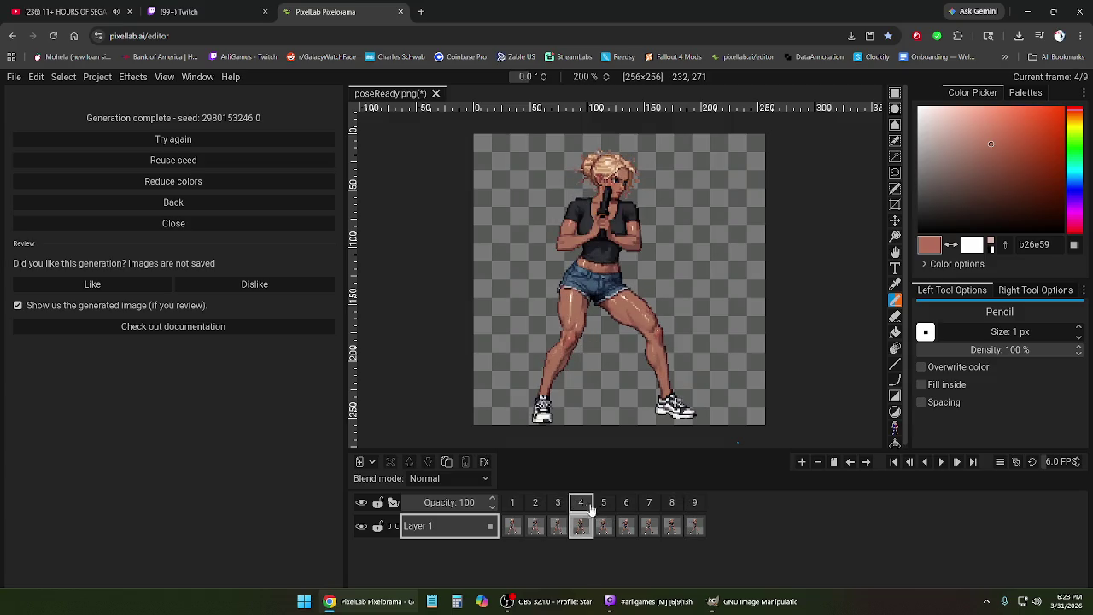
pyautogui.click(603, 503)
pyautogui.click(626, 504)
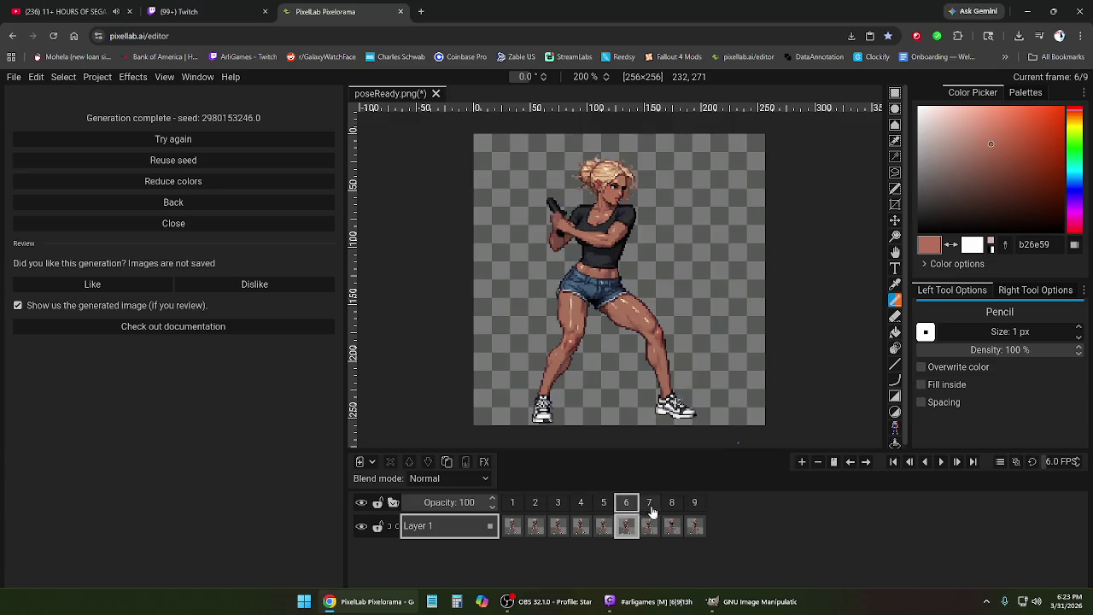
pyautogui.click(672, 504)
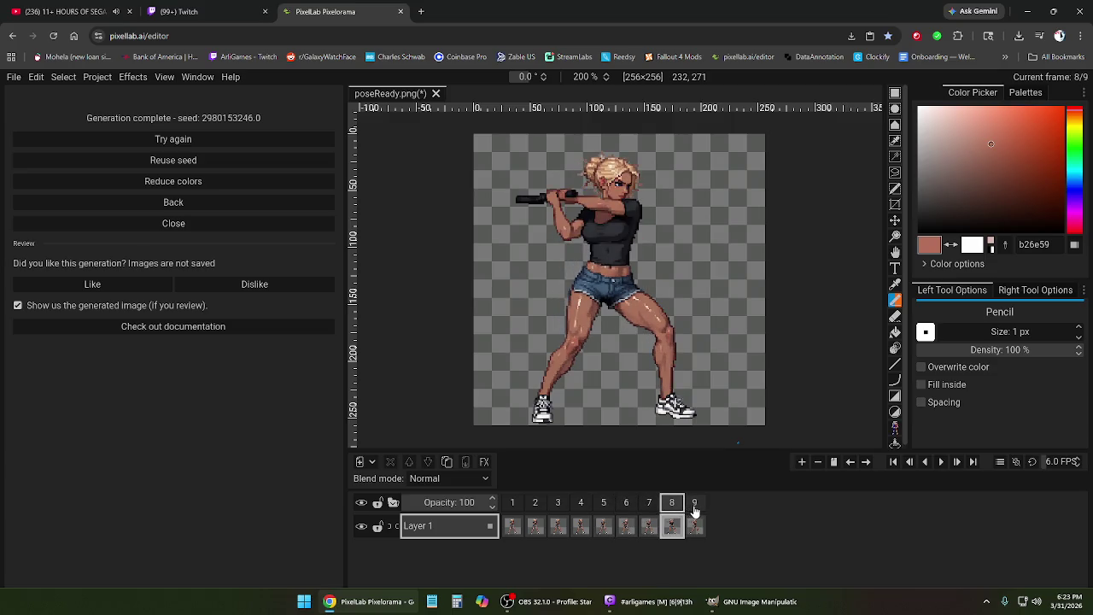
pyautogui.click(694, 504)
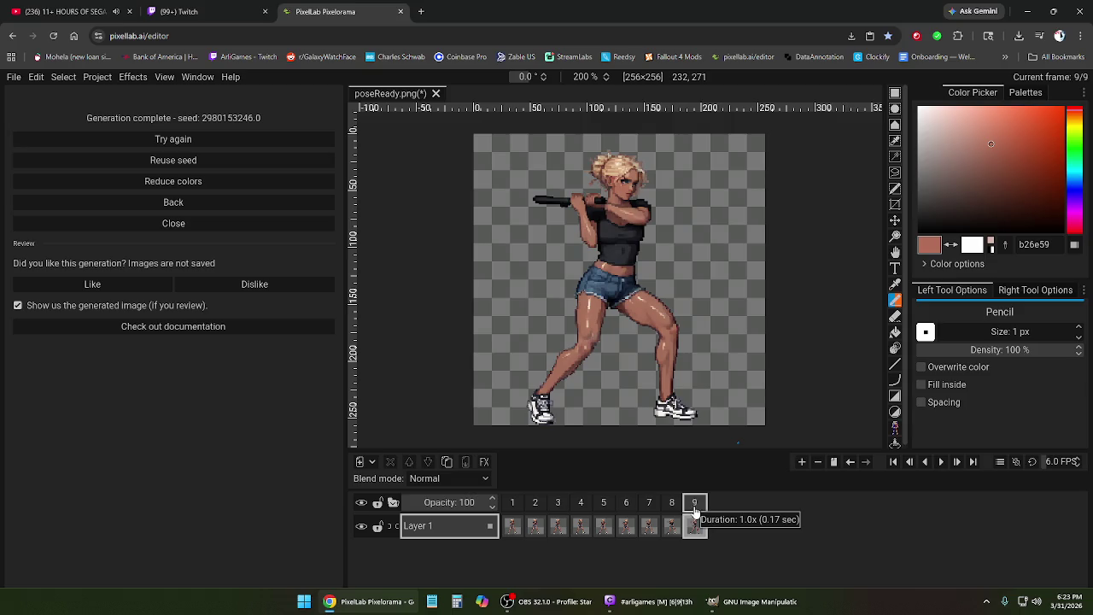
# - Recheck frames 2–9, comparing frames 8 and 9, and reopen Animate with Text
pyautogui.click(535, 504)
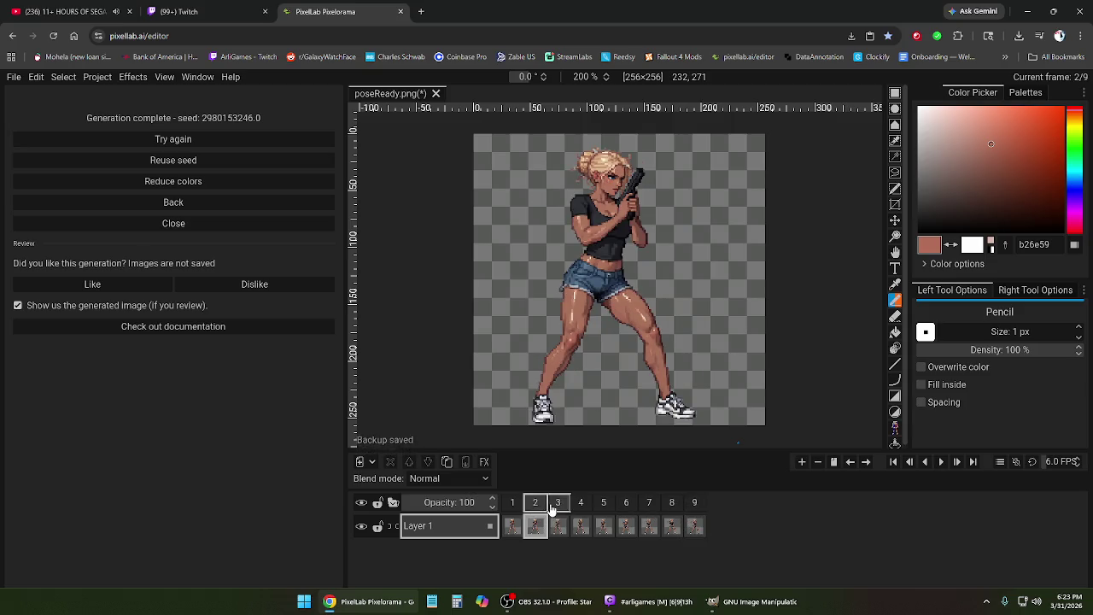
pyautogui.click(558, 504)
pyautogui.click(581, 504)
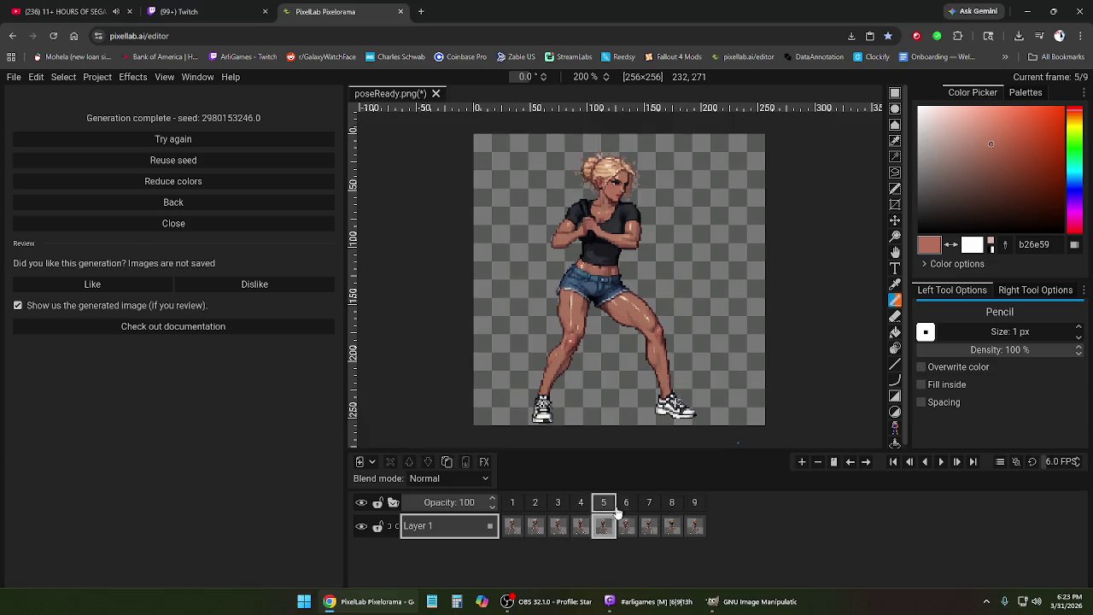
pyautogui.click(626, 504)
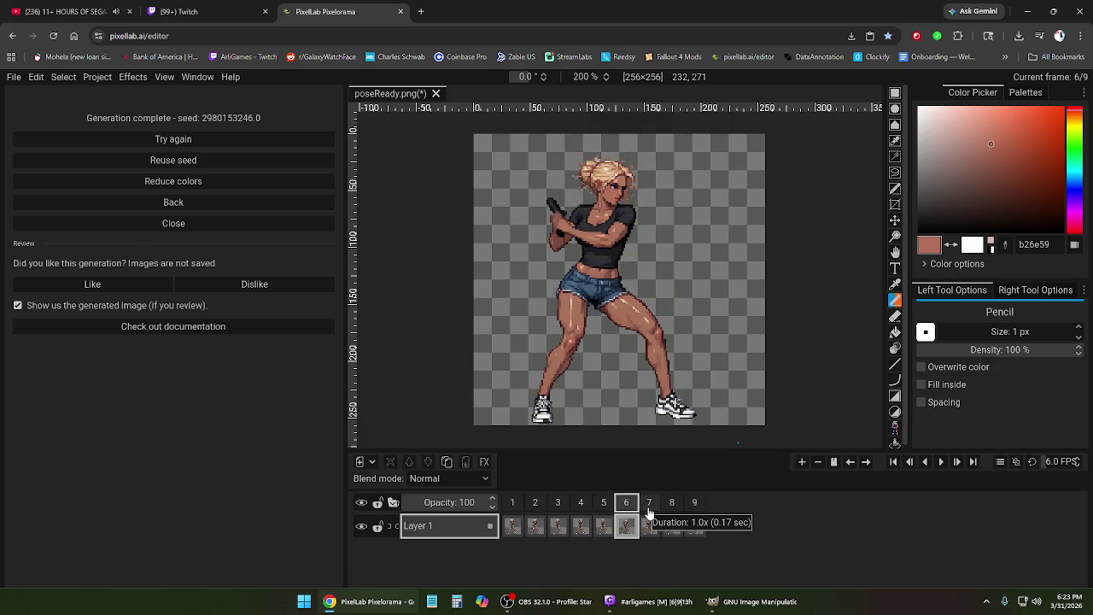
pyautogui.click(649, 506)
pyautogui.click(671, 508)
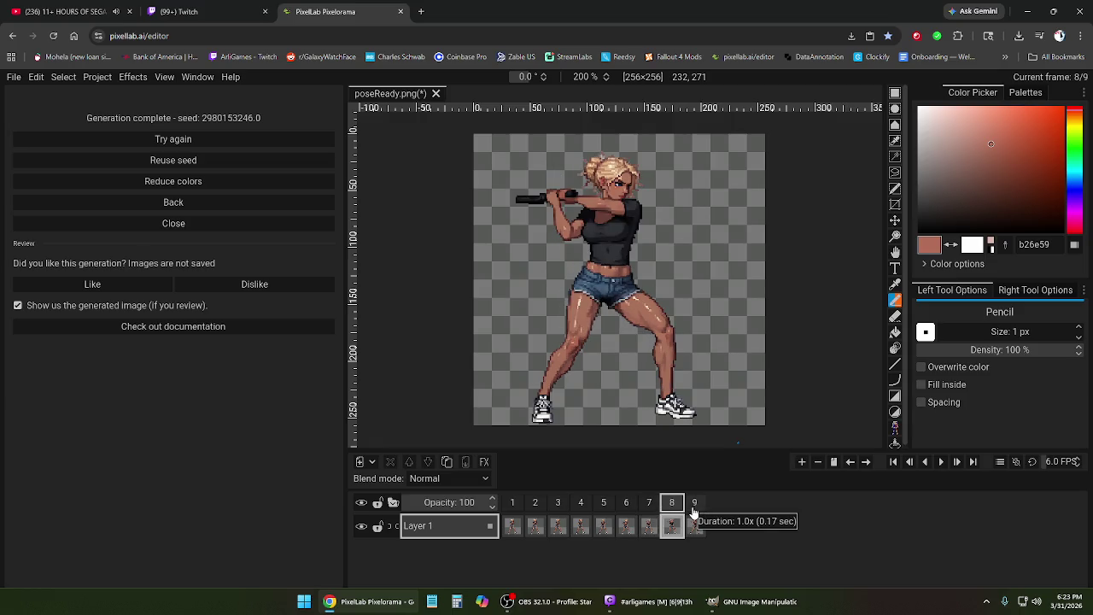
pyautogui.click(693, 509)
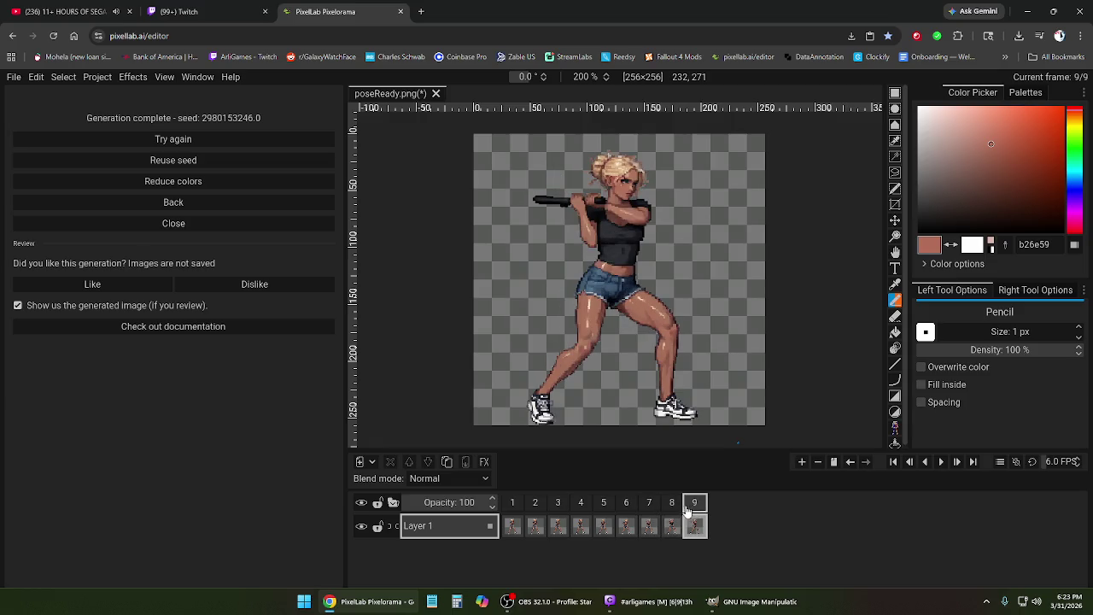
pyautogui.click(673, 506)
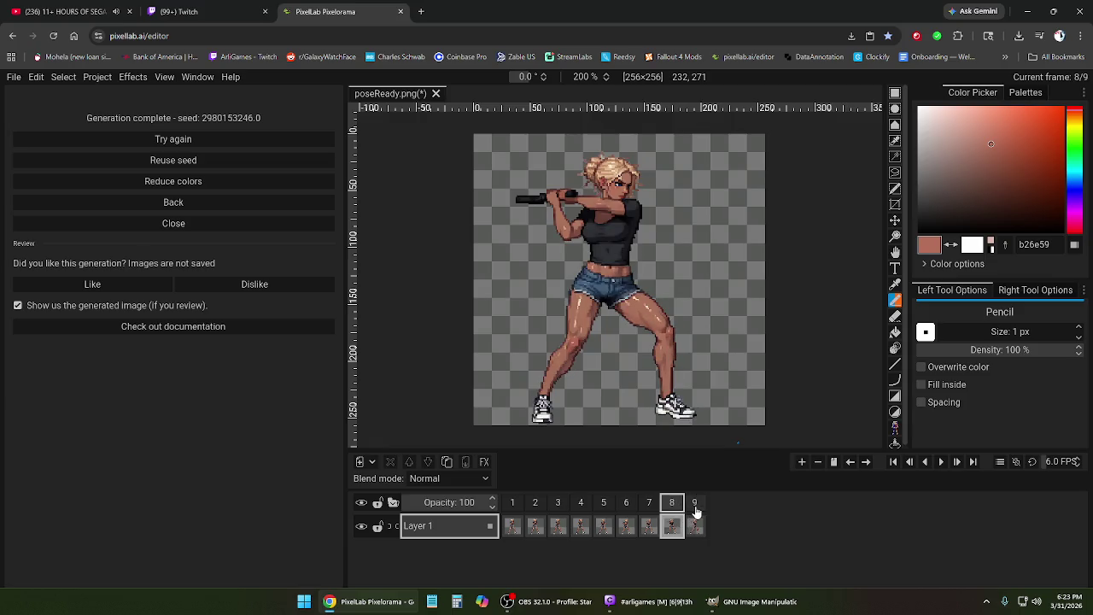
pyautogui.click(694, 509)
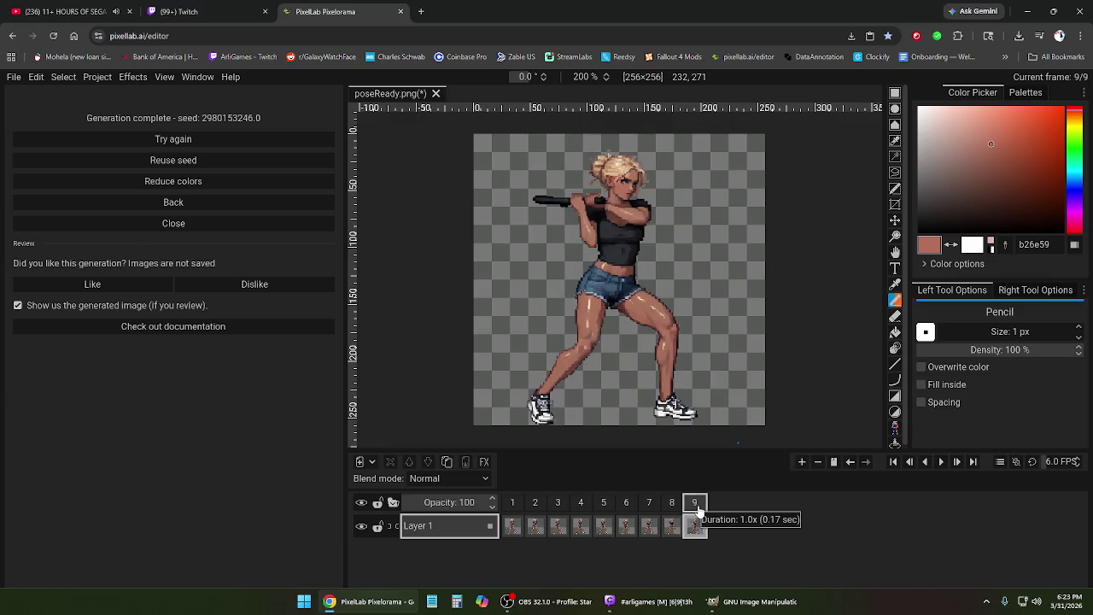
pyautogui.click(227, 210)
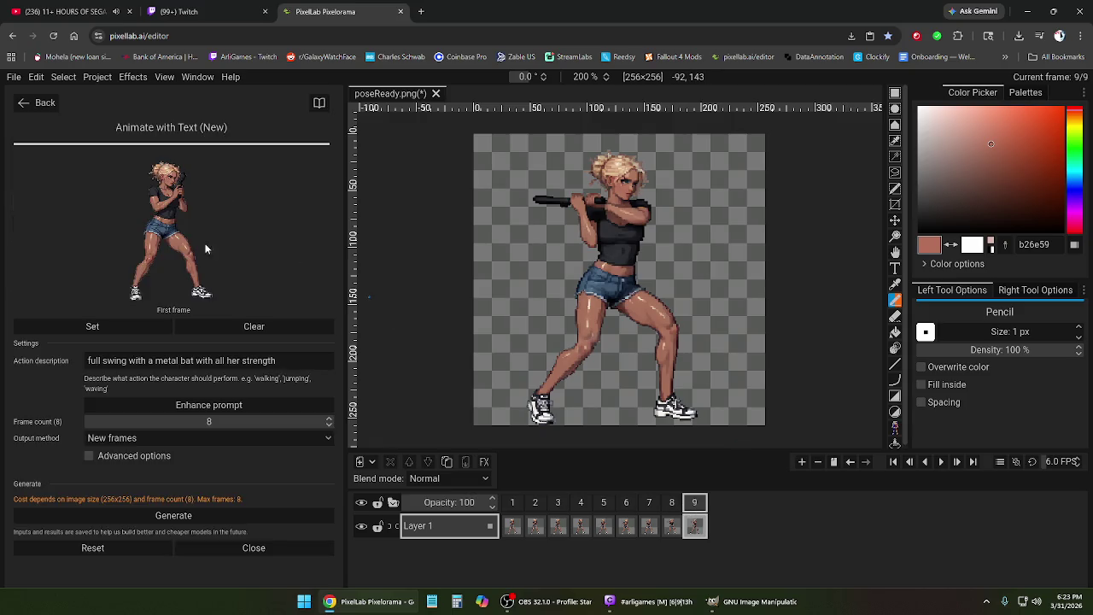
# - Generate eight new swing frames starting from frame 9's pose, extending the animation to 17 frames
pyautogui.click(162, 330)
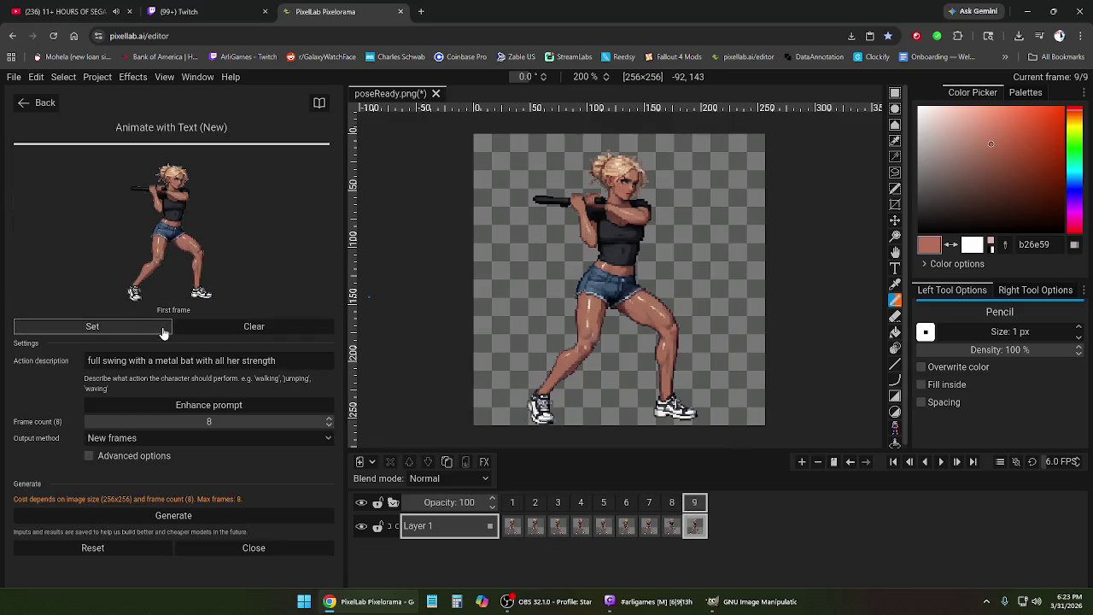
pyautogui.click(237, 520)
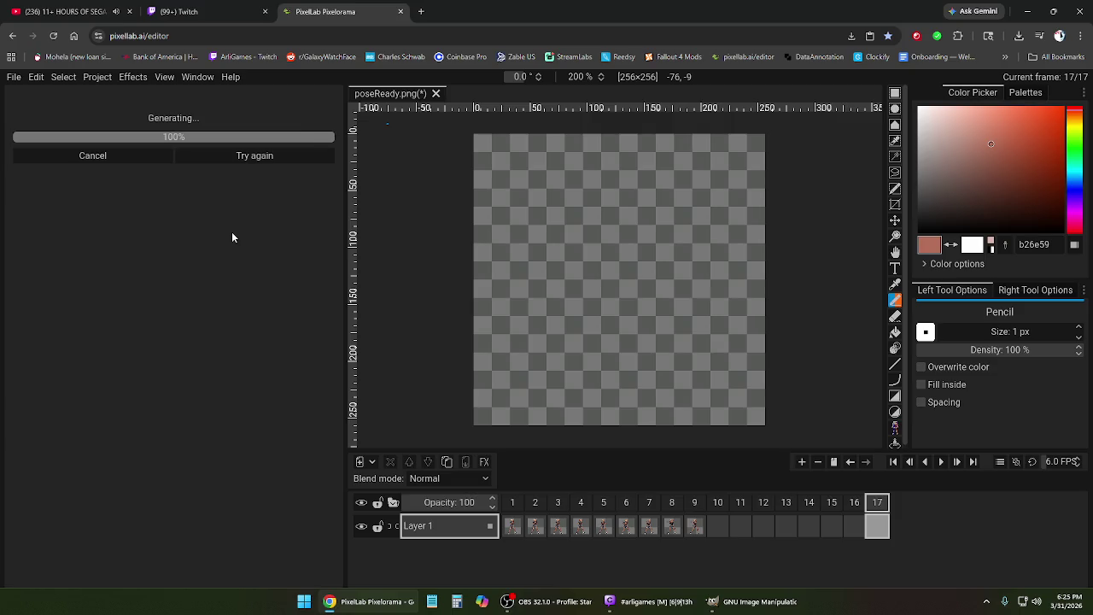
pyautogui.click(575, 506)
pyautogui.click(559, 506)
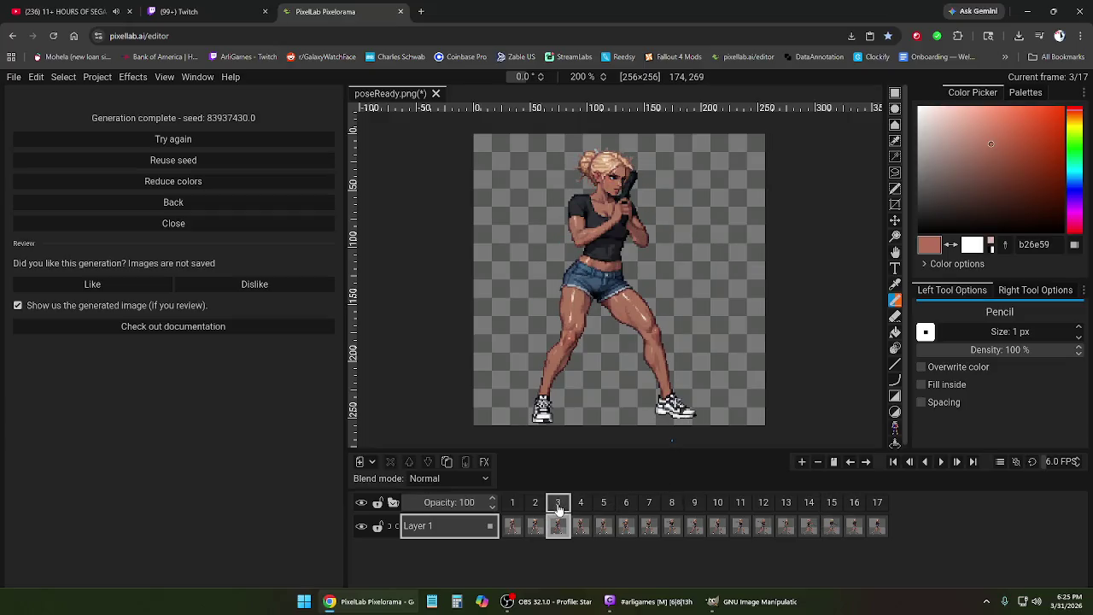
pyautogui.click(613, 507)
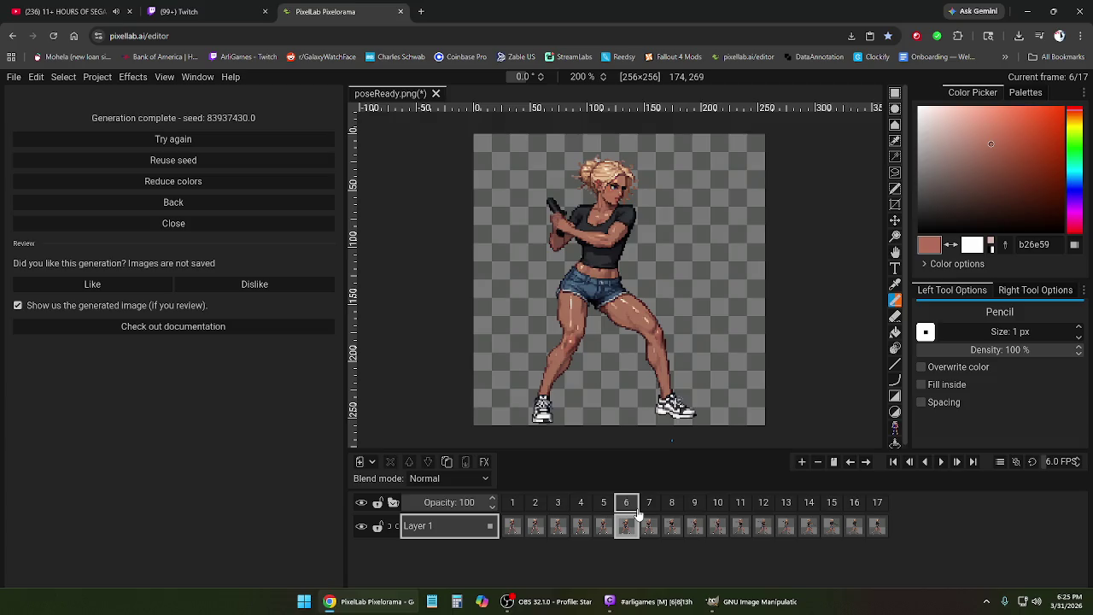
pyautogui.click(605, 506)
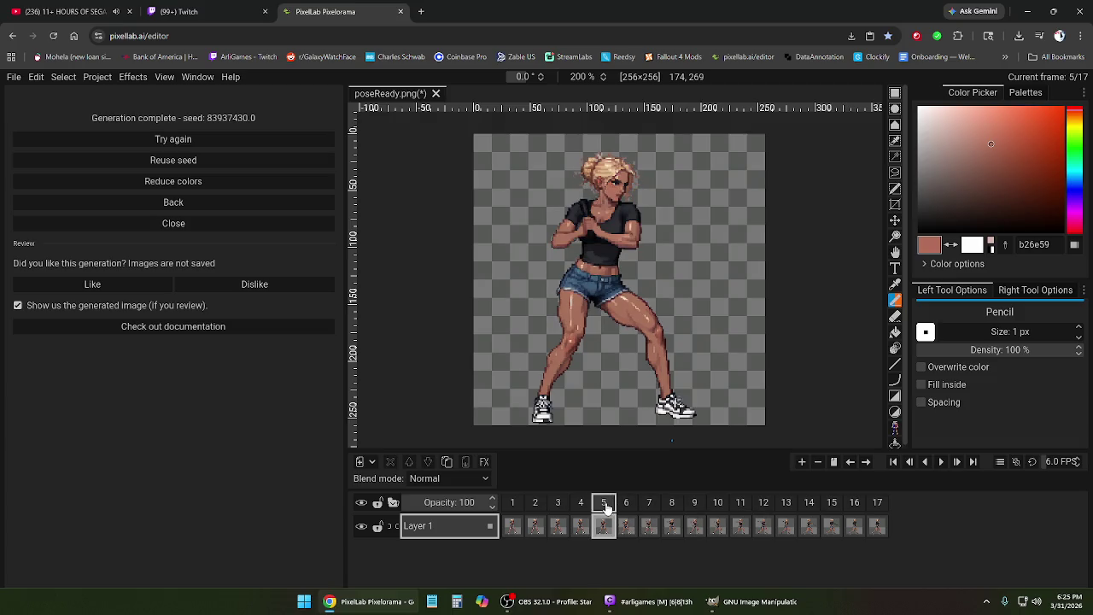
pyautogui.click(626, 505)
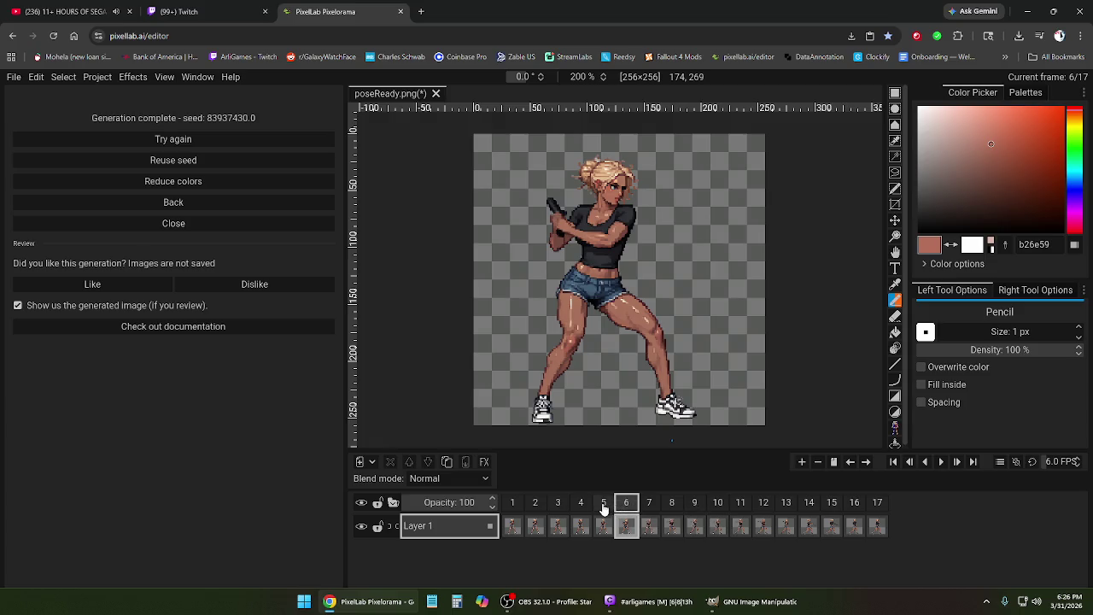
pyautogui.click(604, 505)
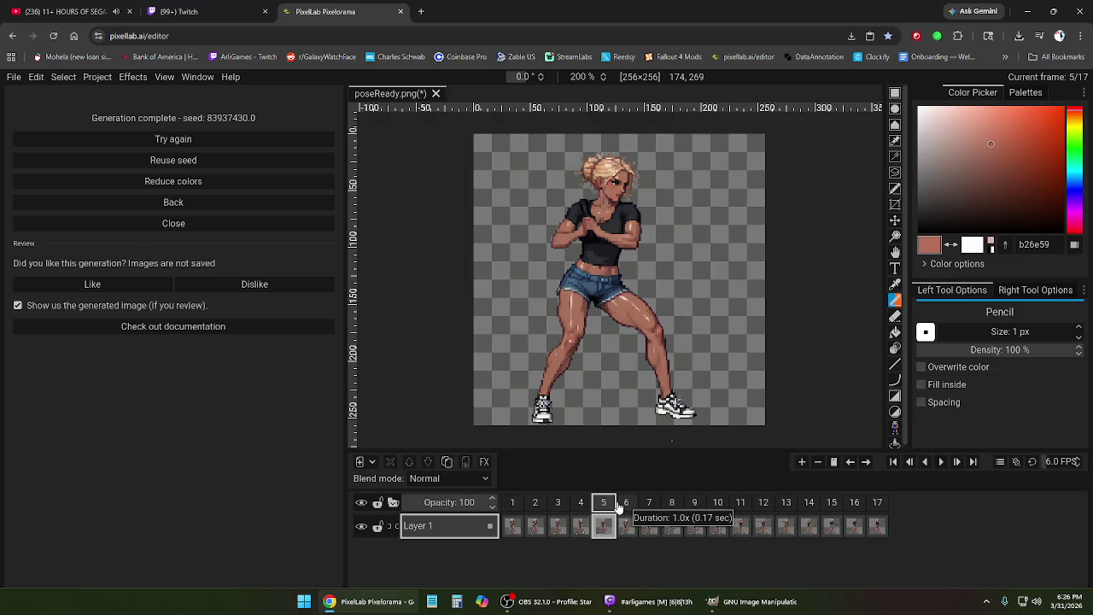
pyautogui.click(581, 506)
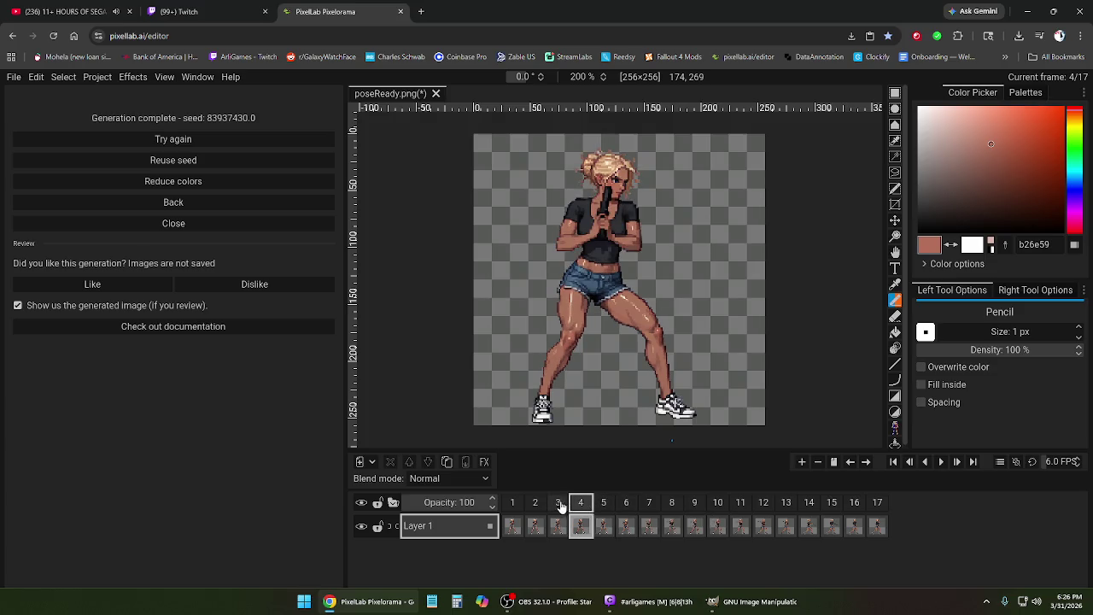
pyautogui.click(516, 504)
# - Delete the unwanted leading frames and the duplicate frame 6 from the animation
pyautogui.rightClick(521, 504)
pyautogui.click(530, 485)
pyautogui.click(558, 504)
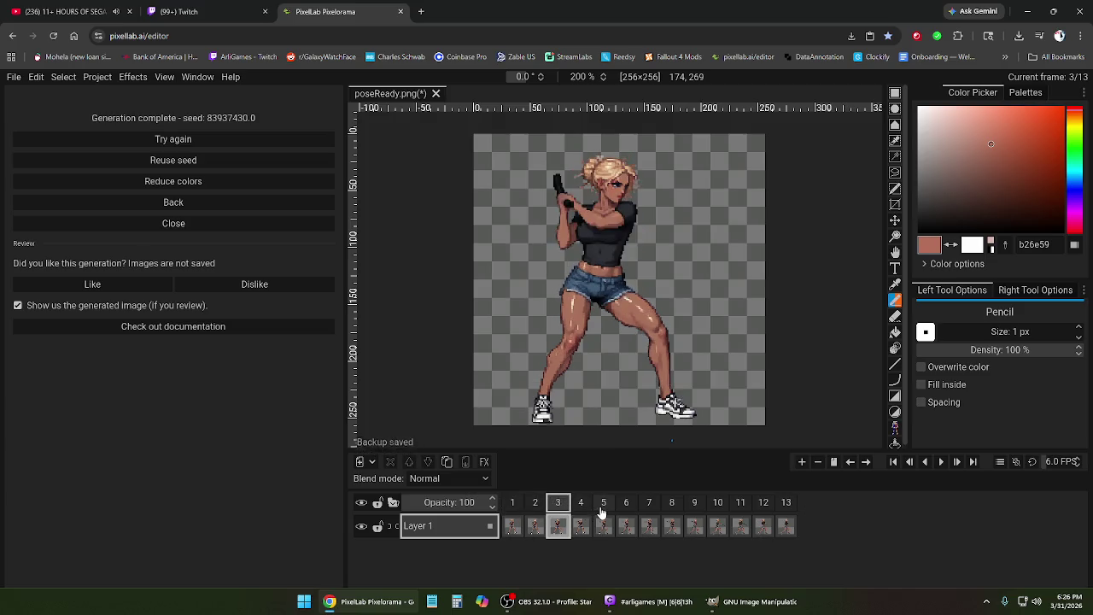
pyautogui.click(602, 506)
pyautogui.press('Left')
pyautogui.press('Left')
pyautogui.click(603, 506)
pyautogui.click(626, 511)
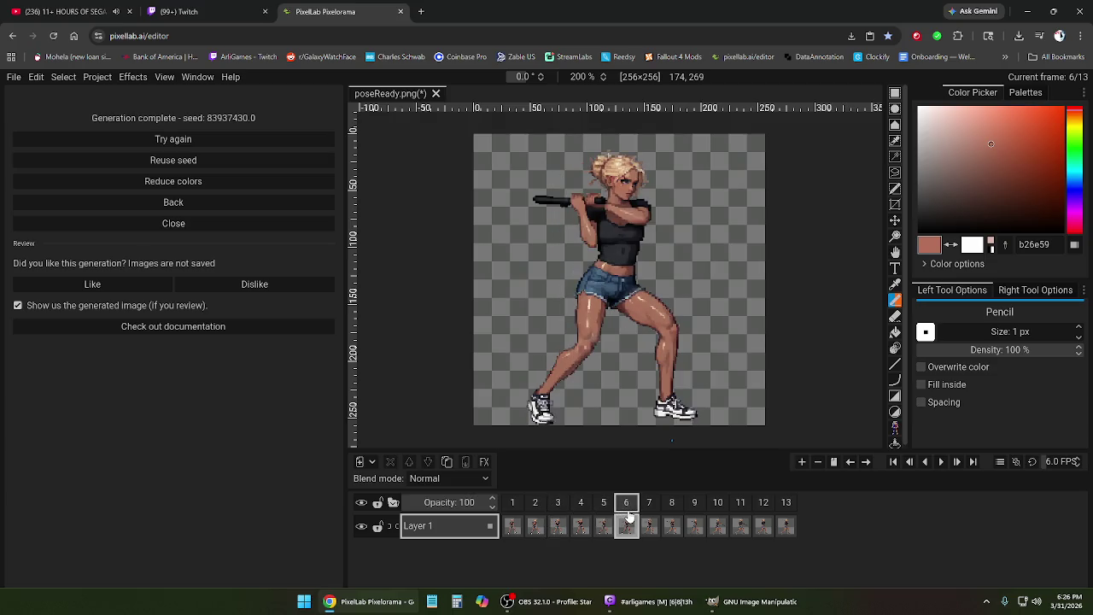
pyautogui.rightClick(627, 517)
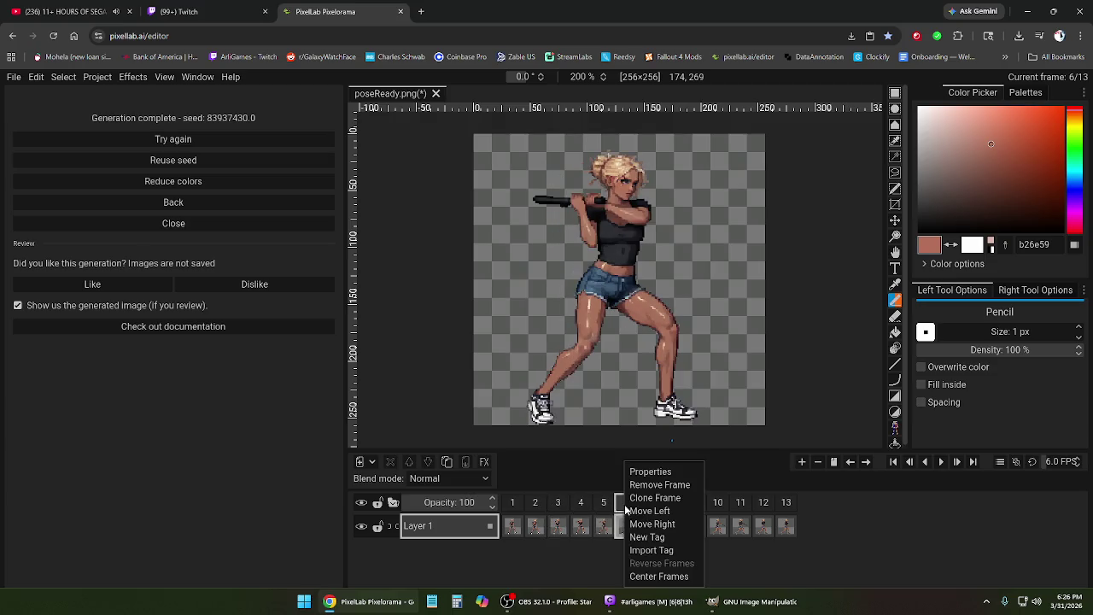
pyautogui.click(643, 485)
# - Review the trimmed 12-frame swing back to frame 1 and reopen the text-animation settings
pyautogui.click(649, 505)
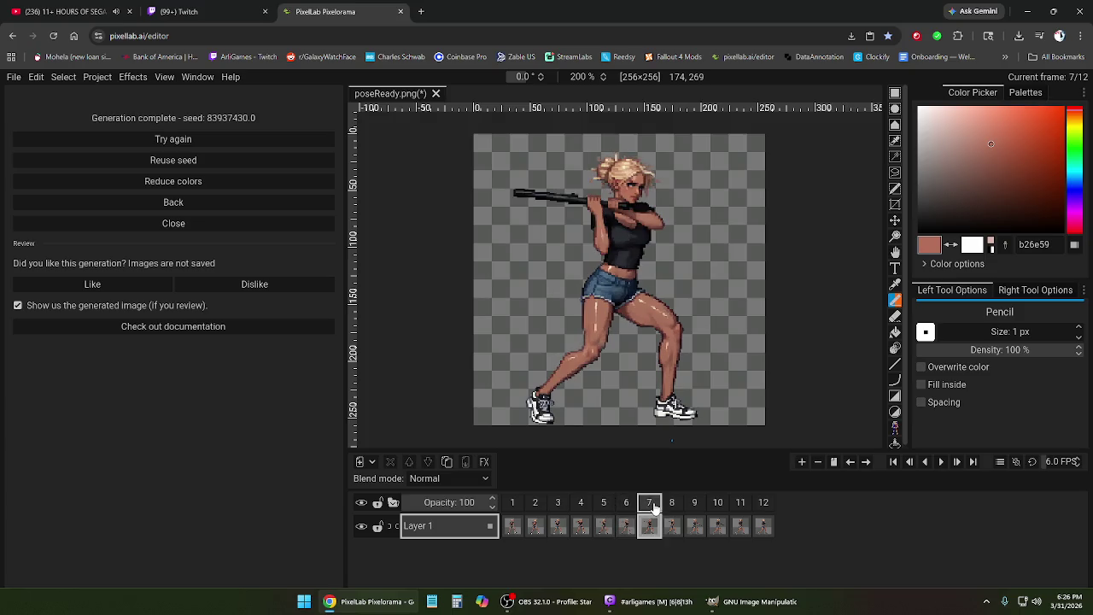
pyautogui.click(671, 505)
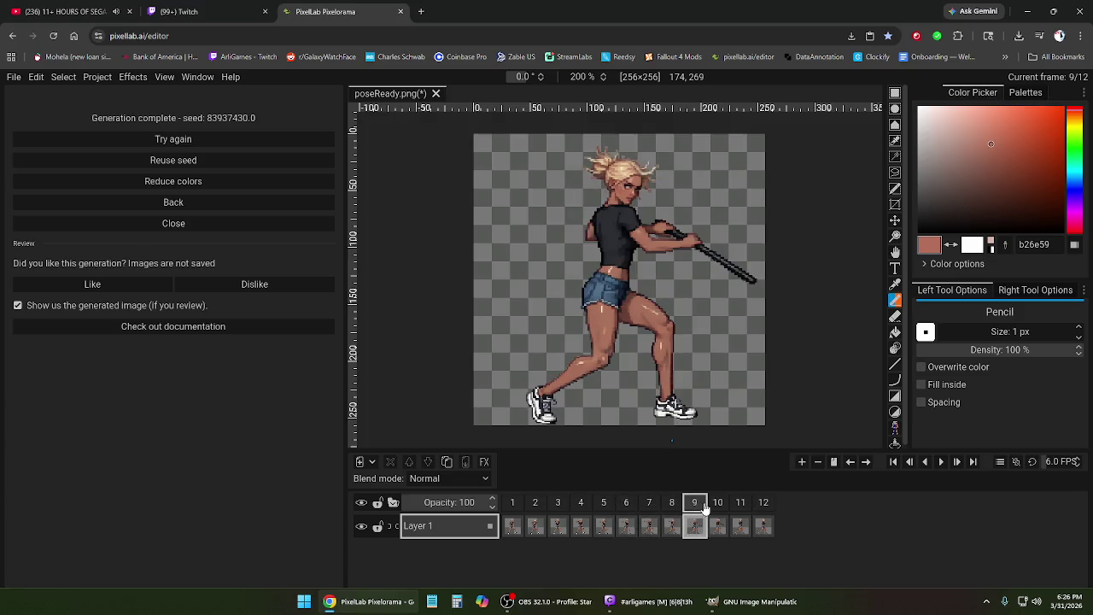
pyautogui.click(717, 505)
pyautogui.click(763, 505)
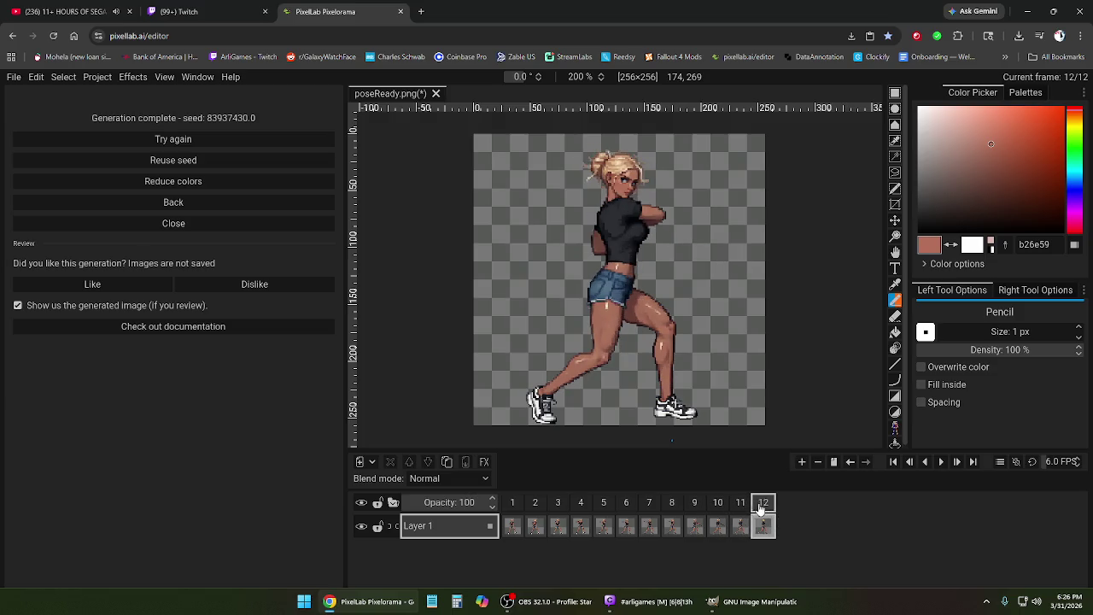
pyautogui.click(606, 504)
pyautogui.moveTo(558, 503)
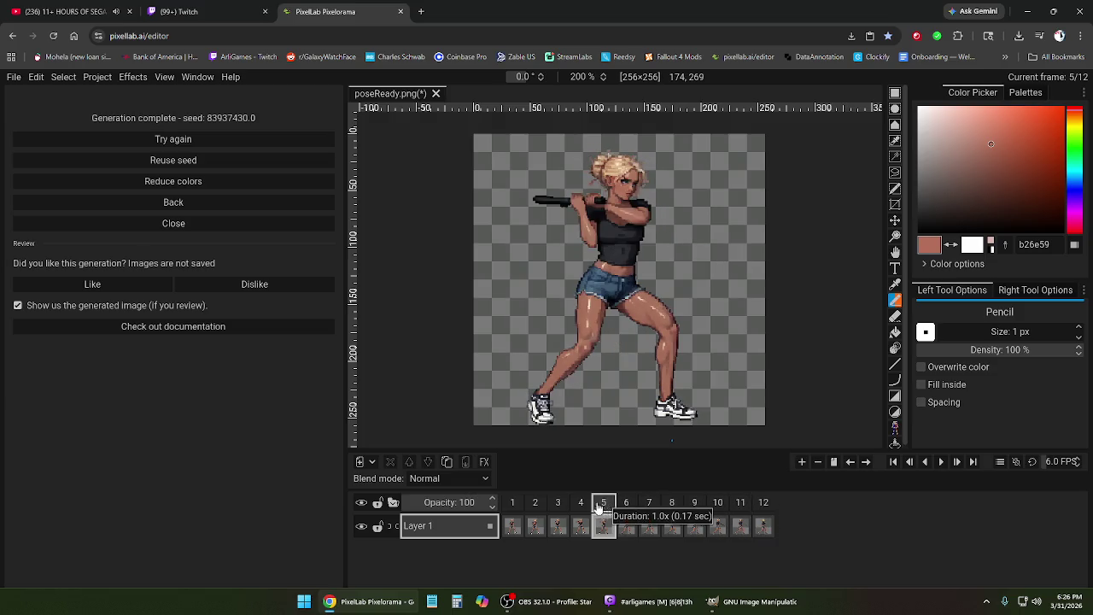
pyautogui.click(579, 504)
pyautogui.click(559, 506)
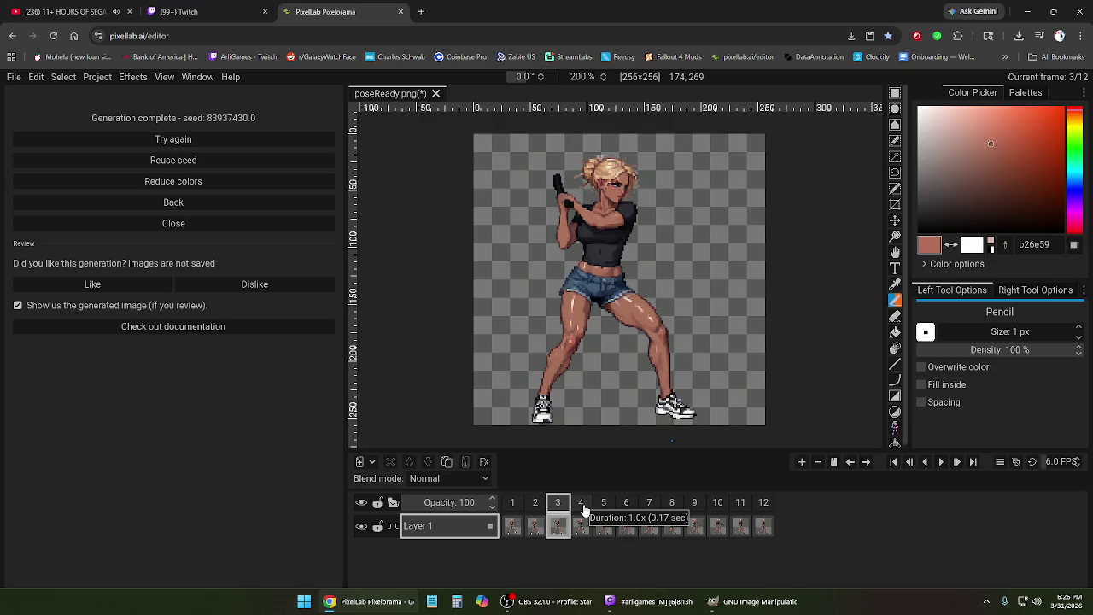
pyautogui.click(535, 503)
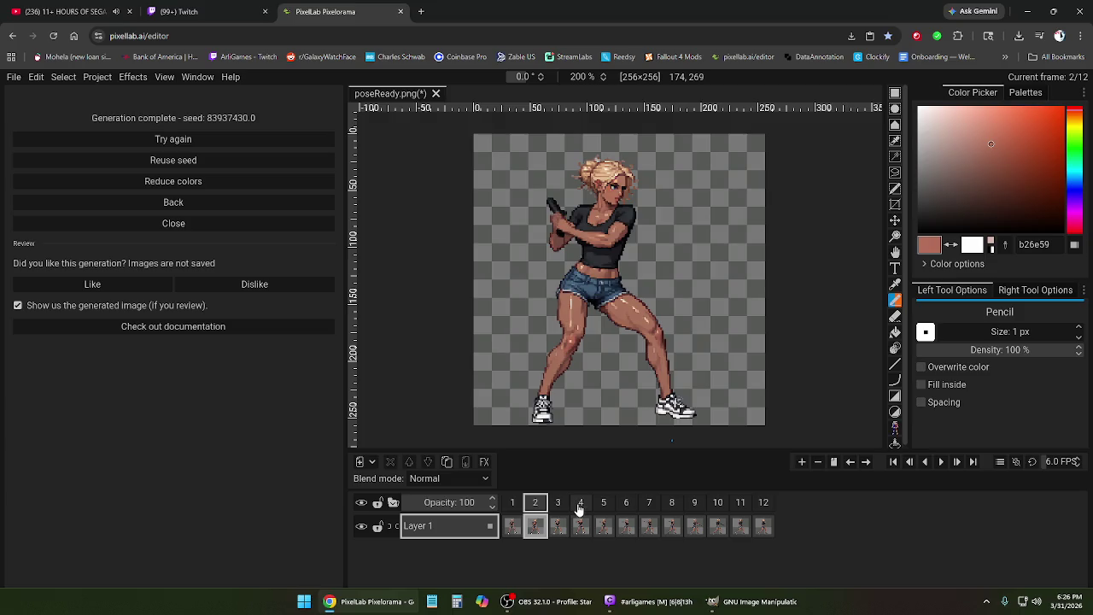
pyautogui.click(513, 504)
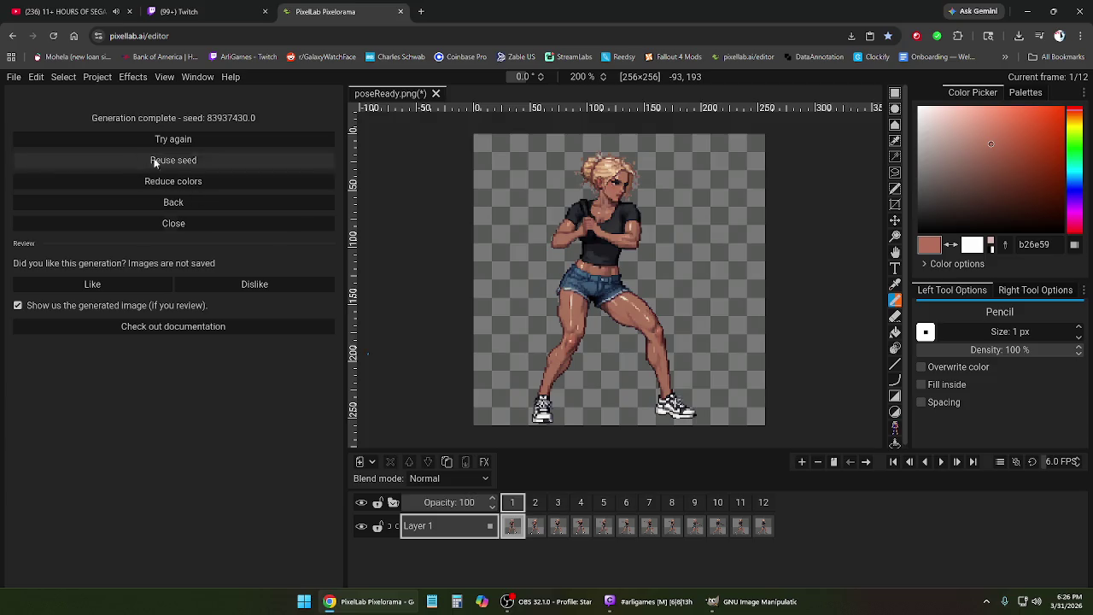
pyautogui.click(183, 204)
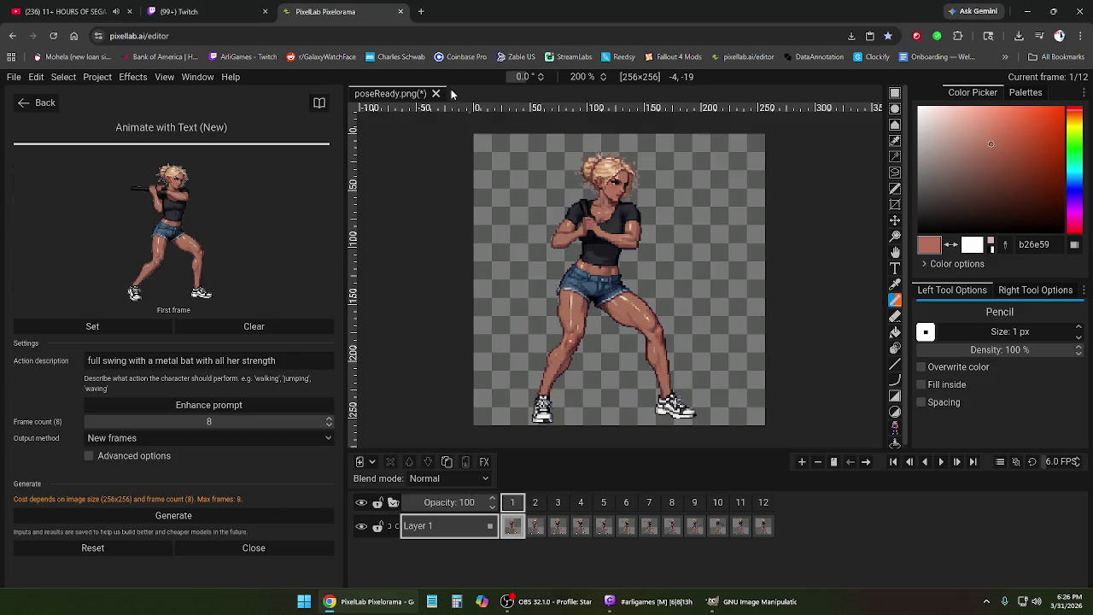
# - Compare the swing poses in frames 3, 4, 5 and 6, then return to frame 1
pyautogui.click(556, 504)
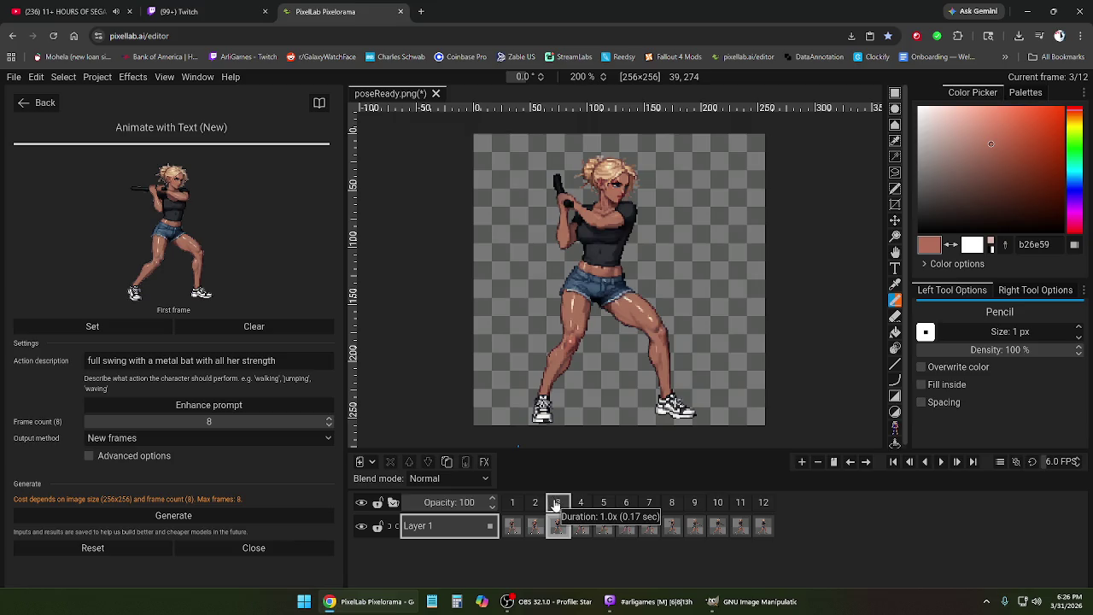
pyautogui.click(582, 512)
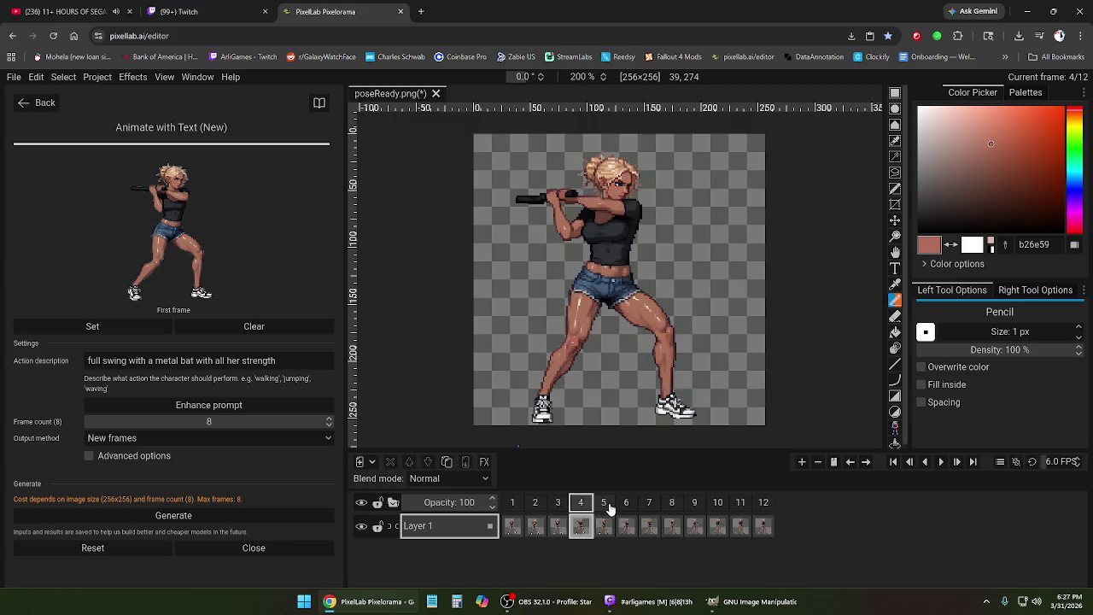
pyautogui.click(611, 510)
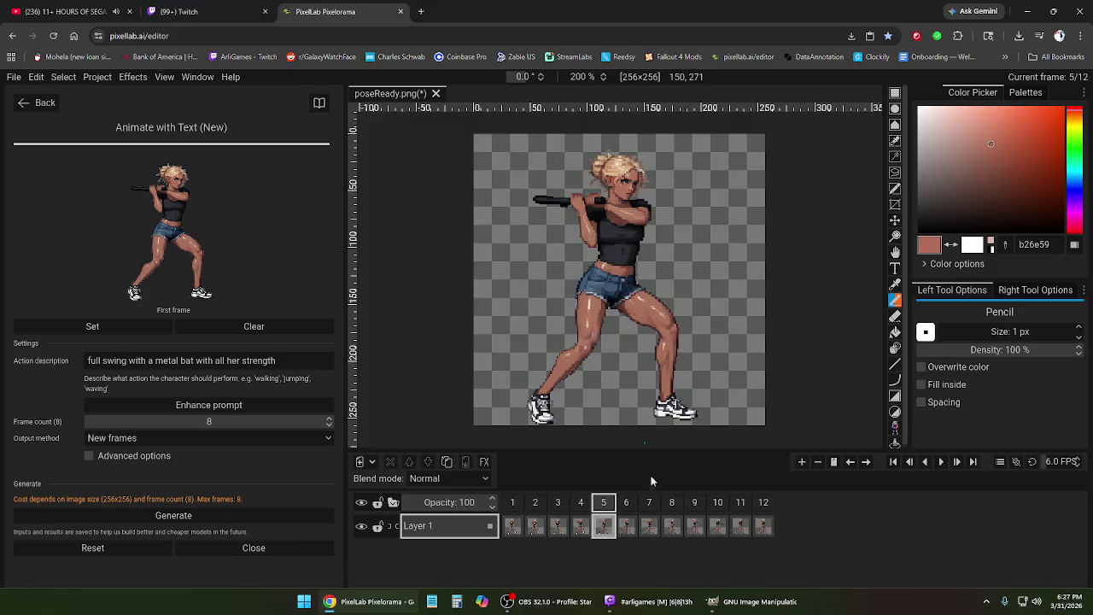
pyautogui.click(627, 506)
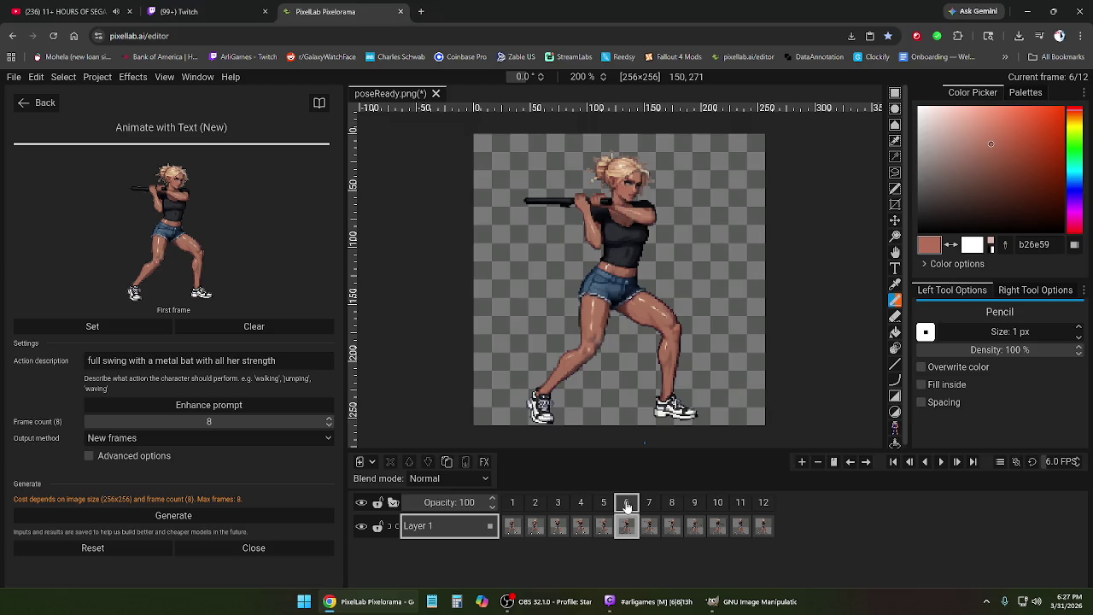
pyautogui.click(585, 510)
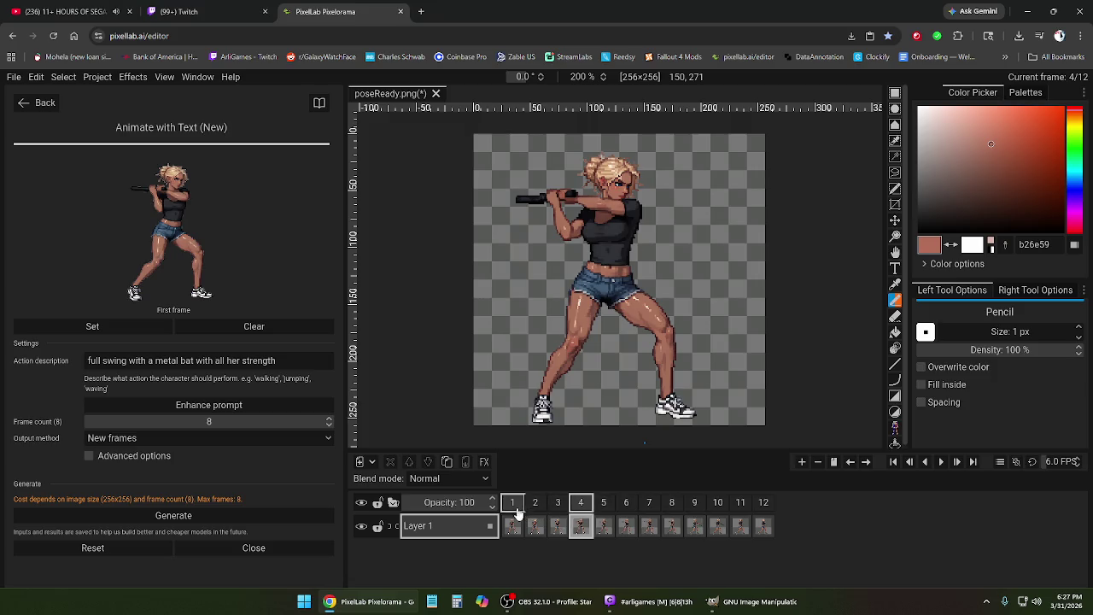
pyautogui.click(514, 509)
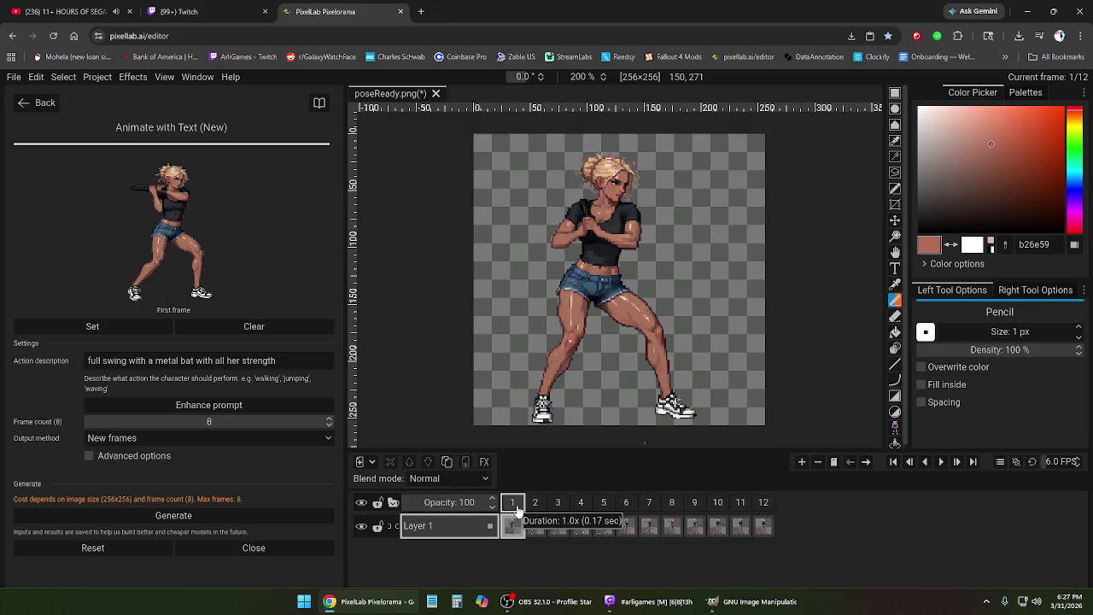
# - Select the whole frame 1 canvas with the Rectangular Selection tool and start a new project
pyautogui.hotkey('ctrl', 'a')
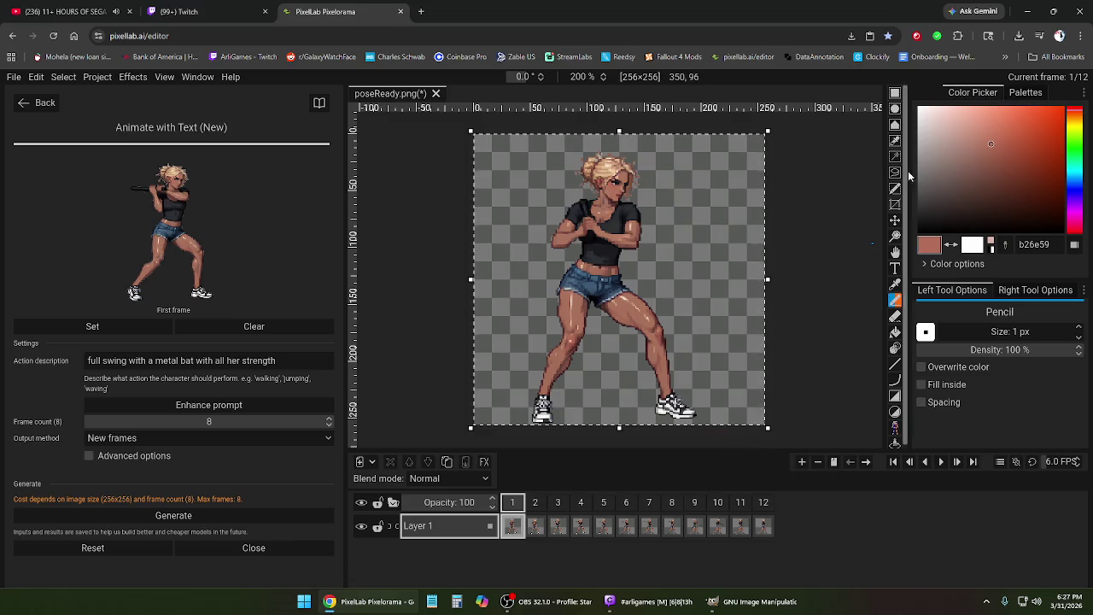
pyautogui.click(897, 94)
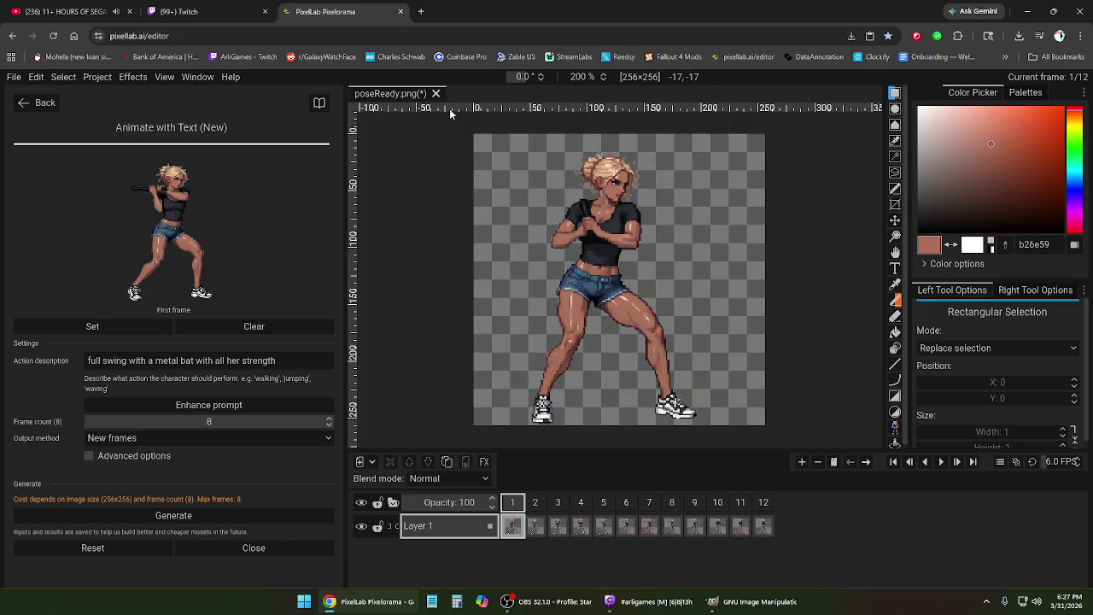
pyautogui.click(14, 77)
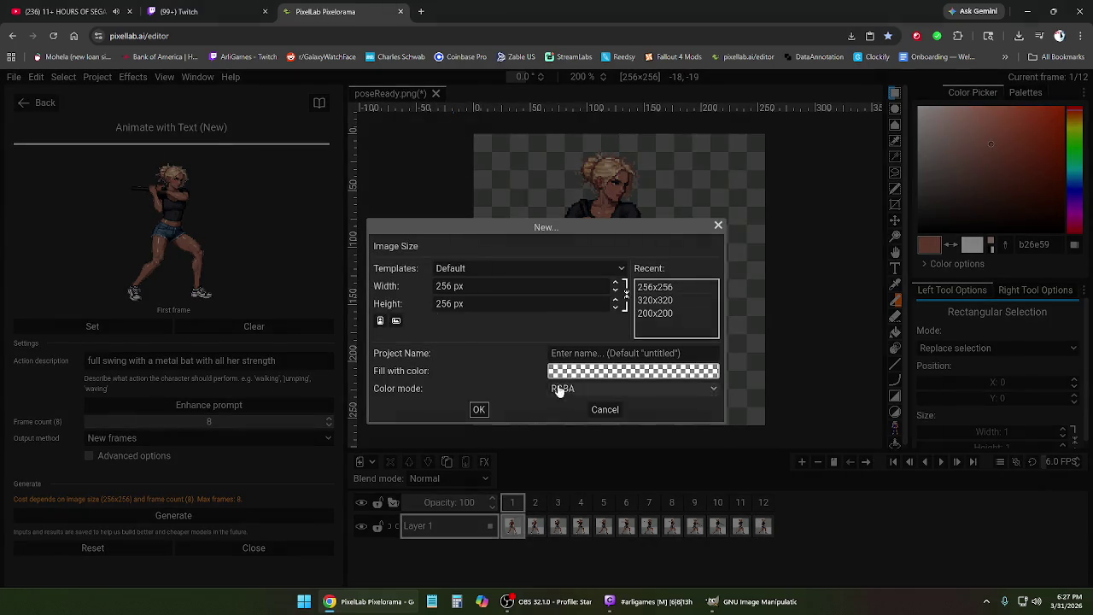
# - Create a 256×256 untitled project and paste the clipboard character into it
pyautogui.click(479, 410)
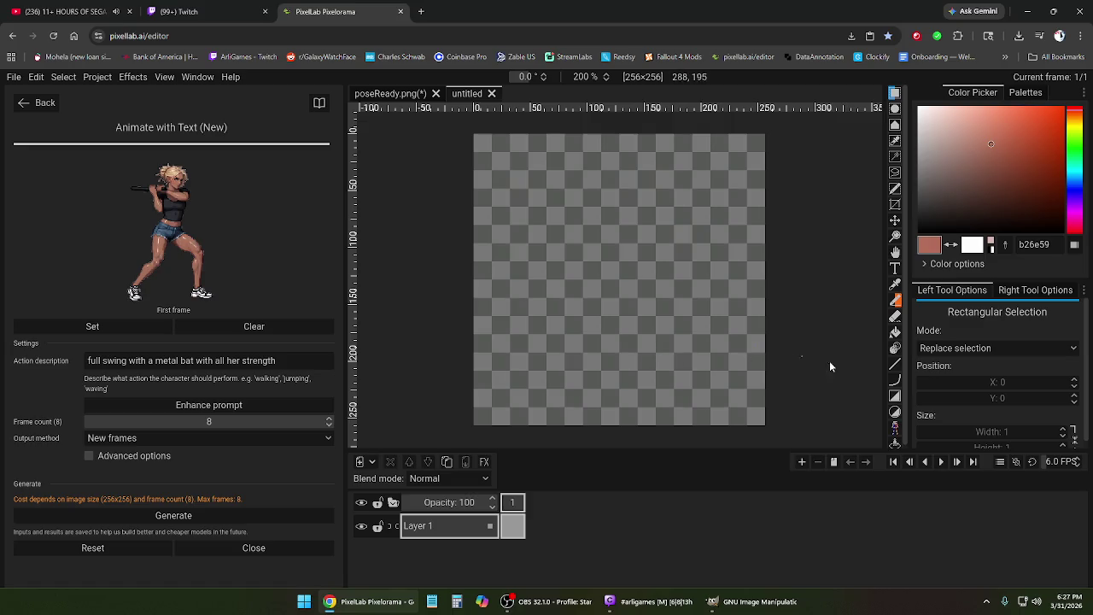
pyautogui.hotkey('ctrl', 'v')
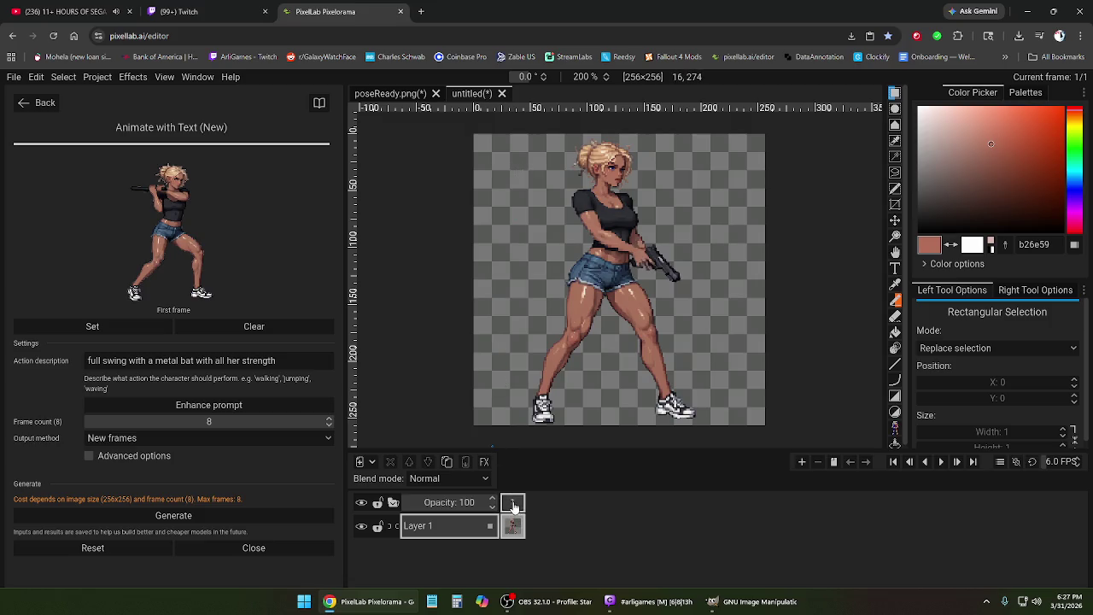
pyautogui.hotkey('ctrl', 'z')
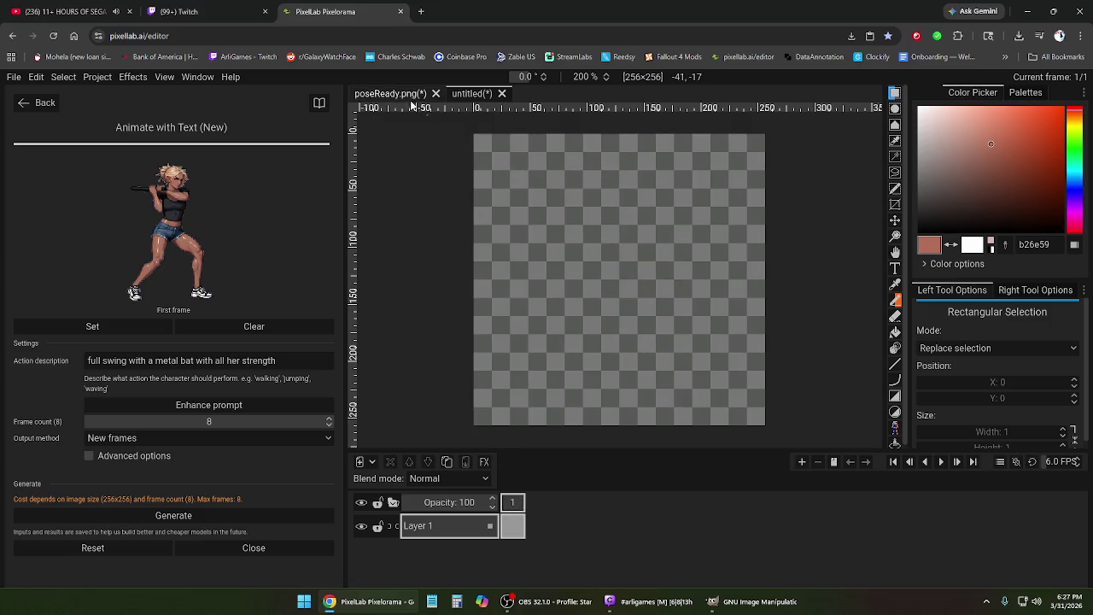
pyautogui.hotkey('ctrl', 'v')
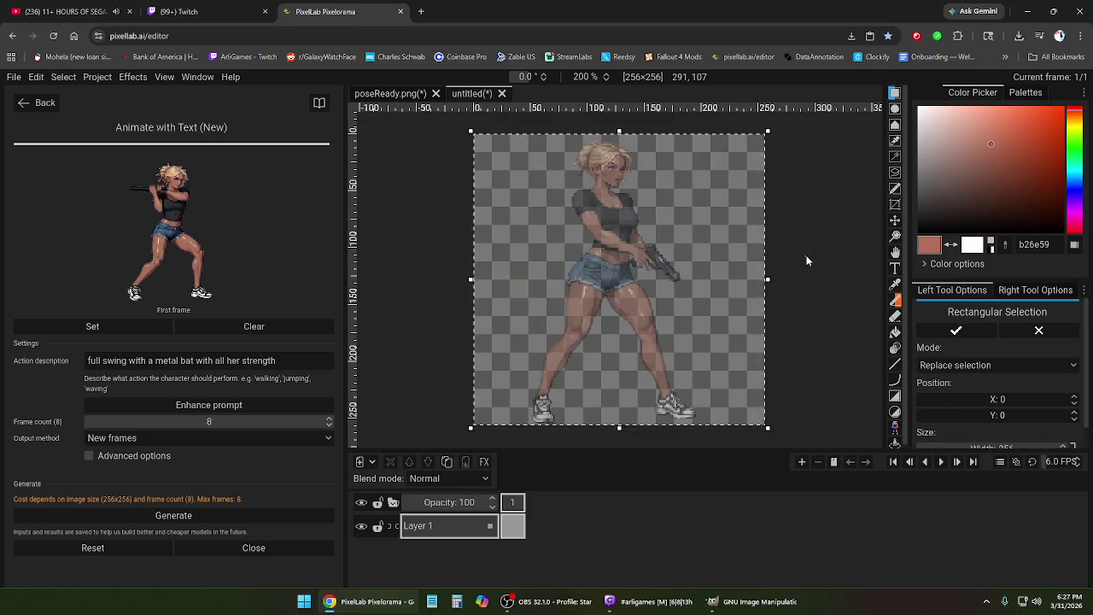
# - Paste frame 1's full pose from poseReady.png into the untitled project and compare them
pyautogui.click(417, 95)
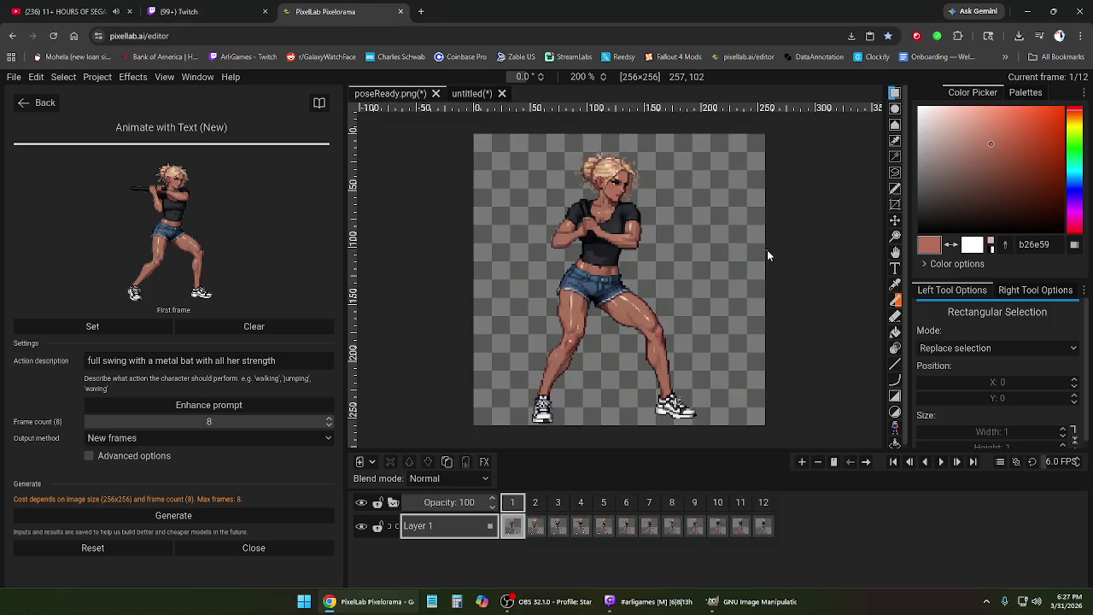
pyautogui.hotkey('ctrl', 'a')
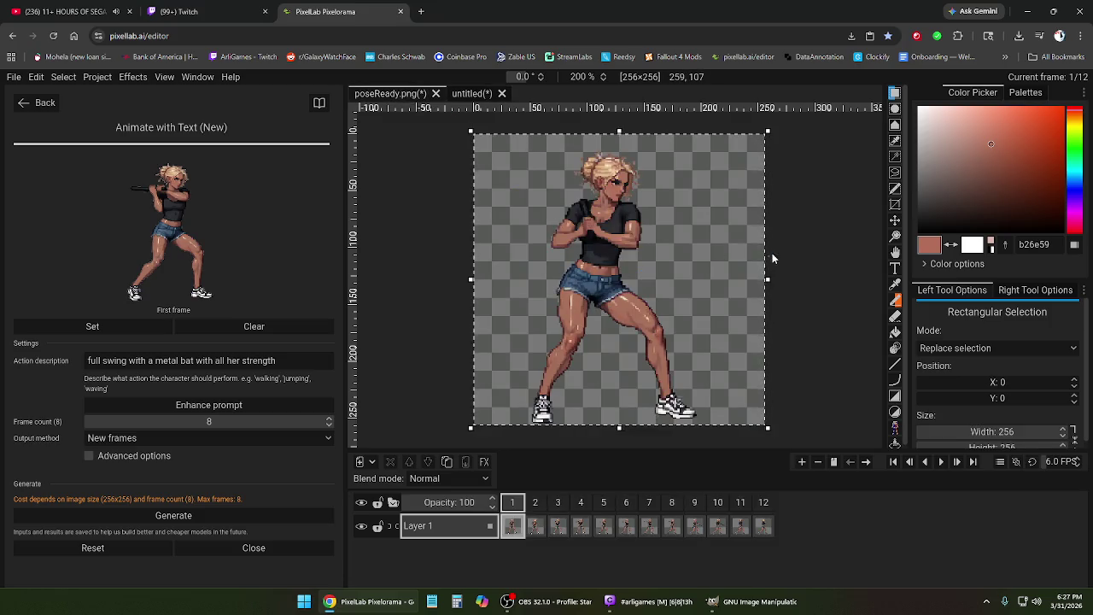
pyautogui.click(469, 93)
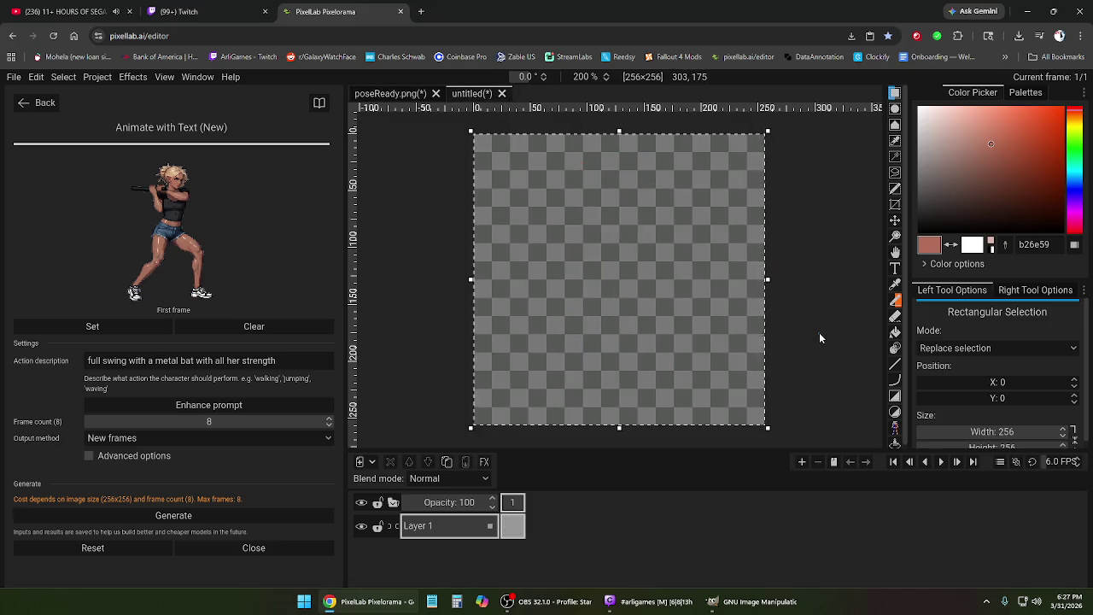
pyautogui.hotkey('ctrl', 'v')
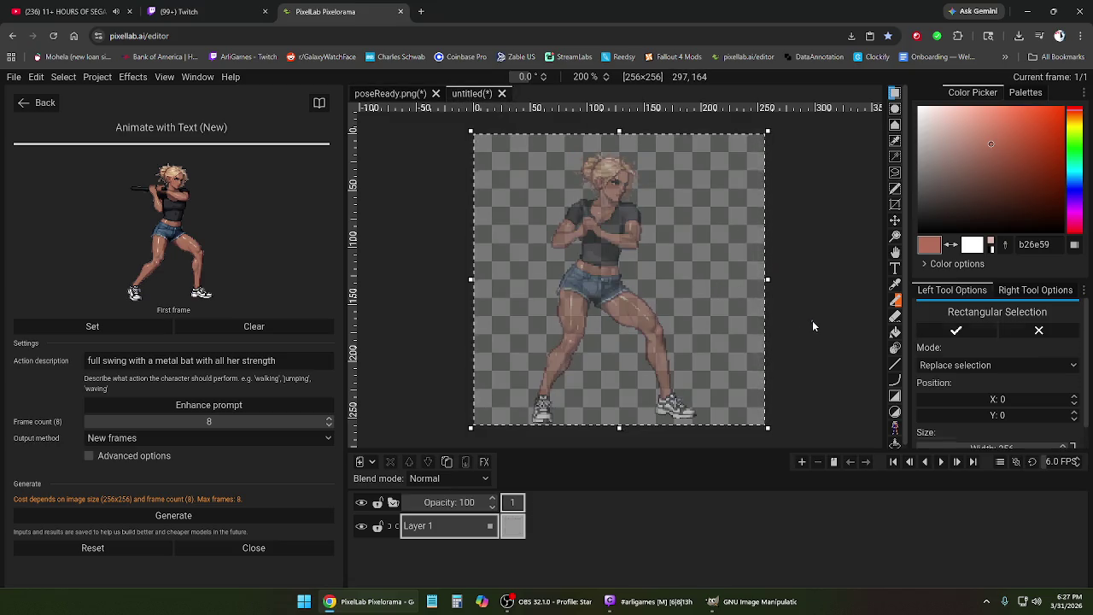
pyautogui.click(391, 94)
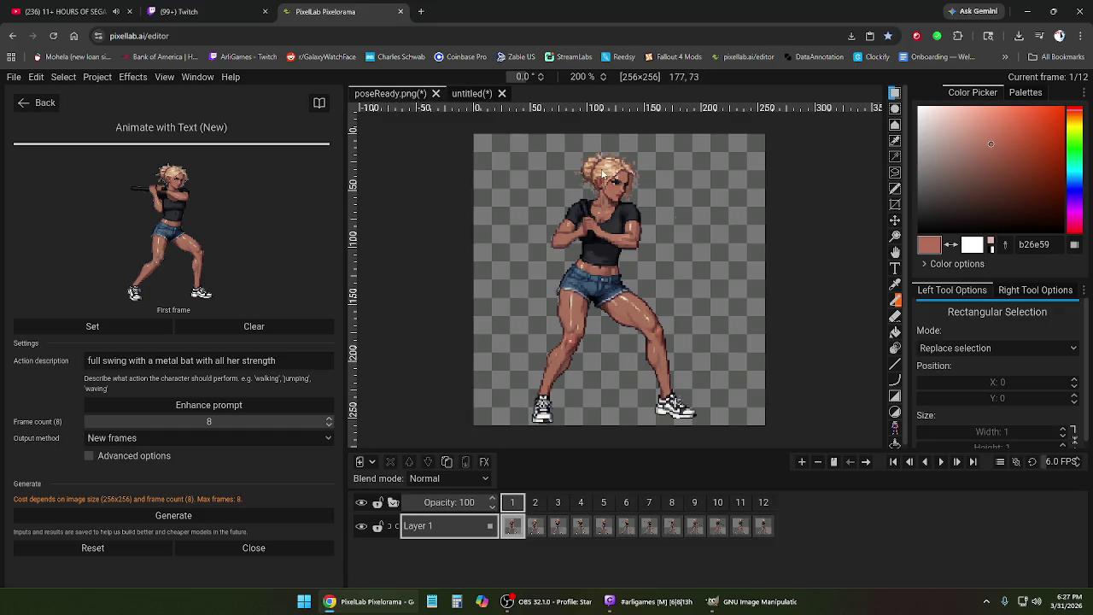
pyautogui.click(468, 94)
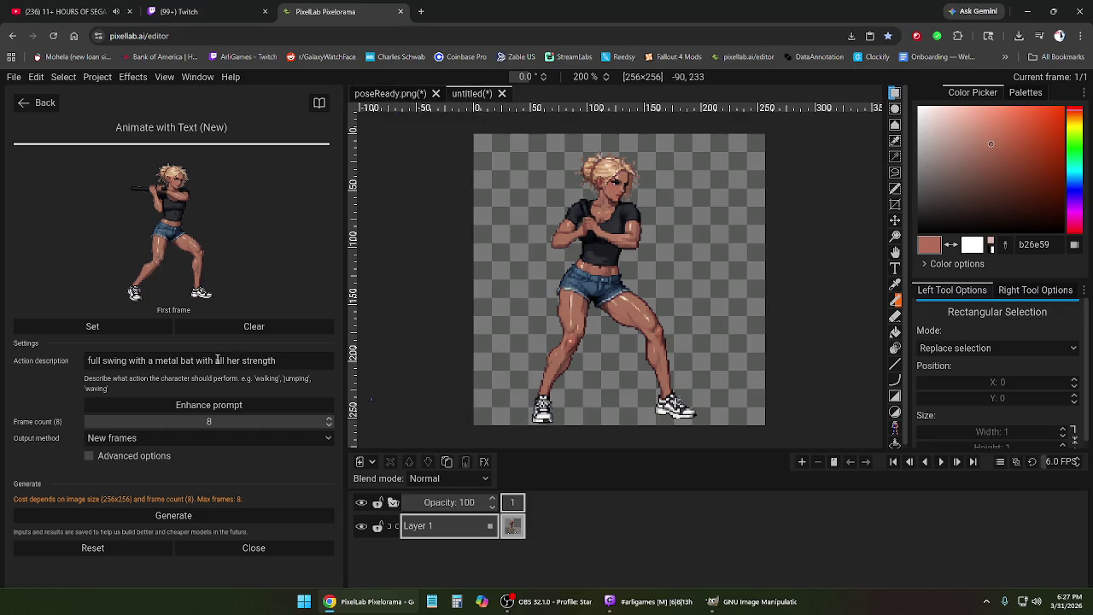
# - Append ', grimacing, turning her head as she makes the swing' to the action description and generate
pyautogui.click(296, 360)
pyautogui.click(295, 362)
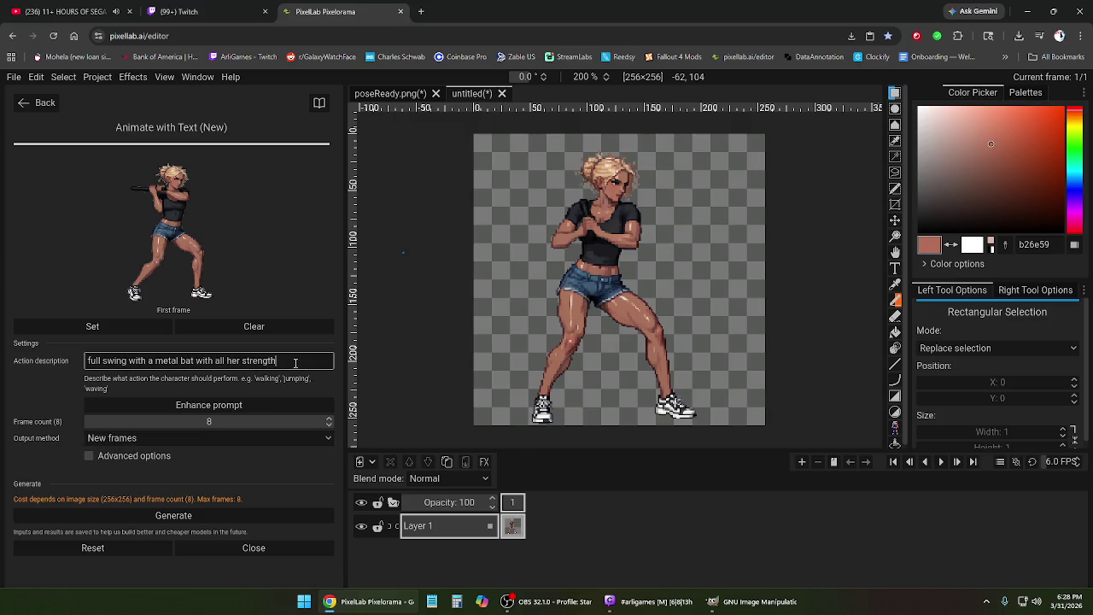
pyautogui.write(',grimacing, ')
pyautogui.write('turning her head as s')
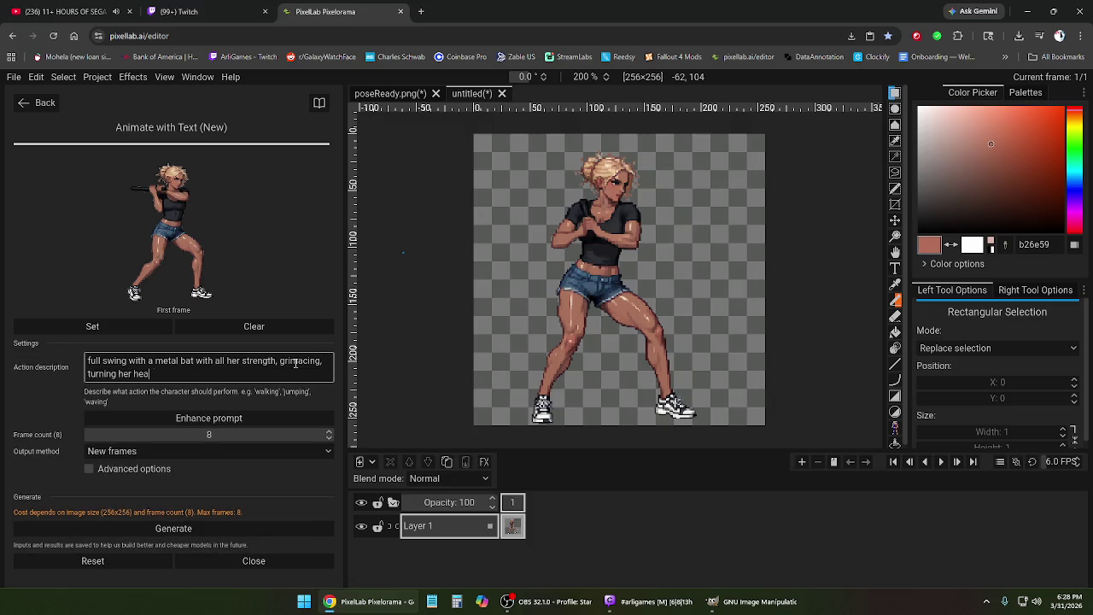
pyautogui.write('he ')
pyautogui.write('makes the swing')
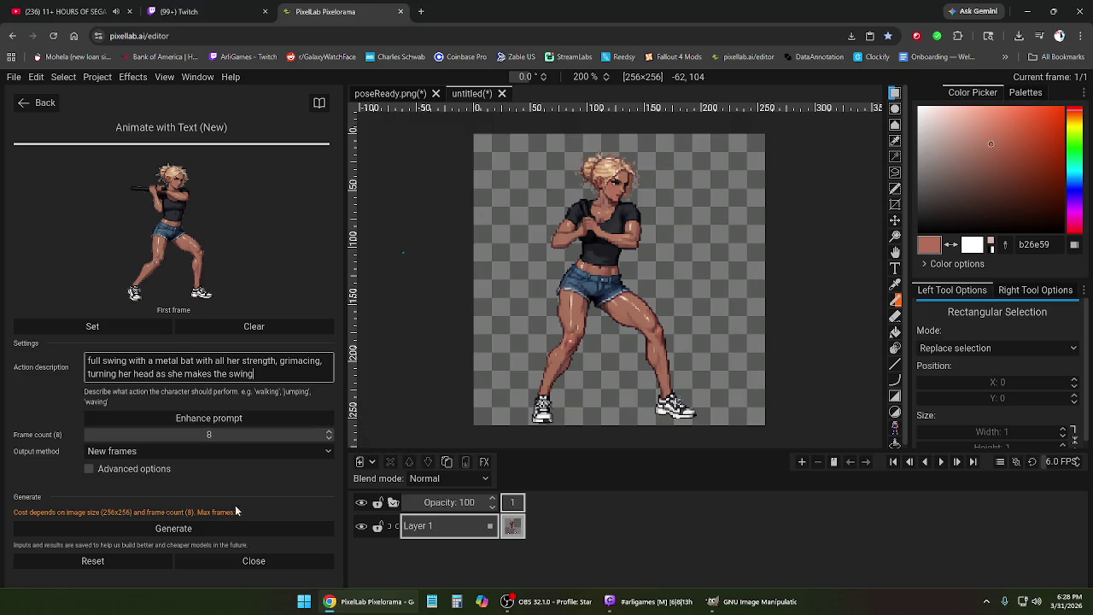
pyautogui.click(171, 528)
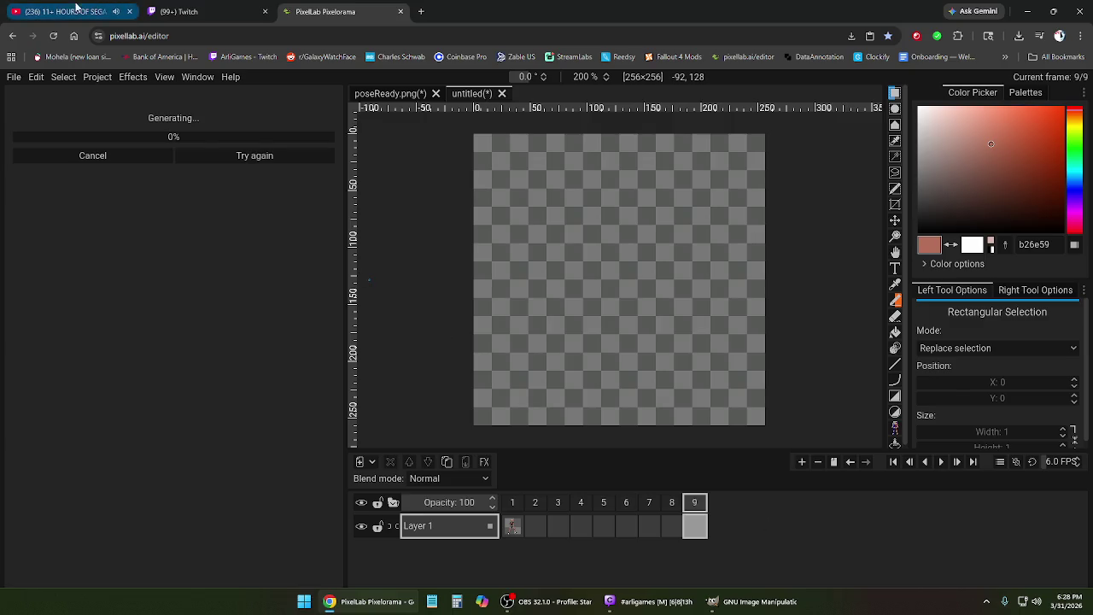
# - Skip ahead in the Sega Genesis music mix, checking PixelLab's generation progress, then return to PixelLab
pyautogui.click(68, 11)
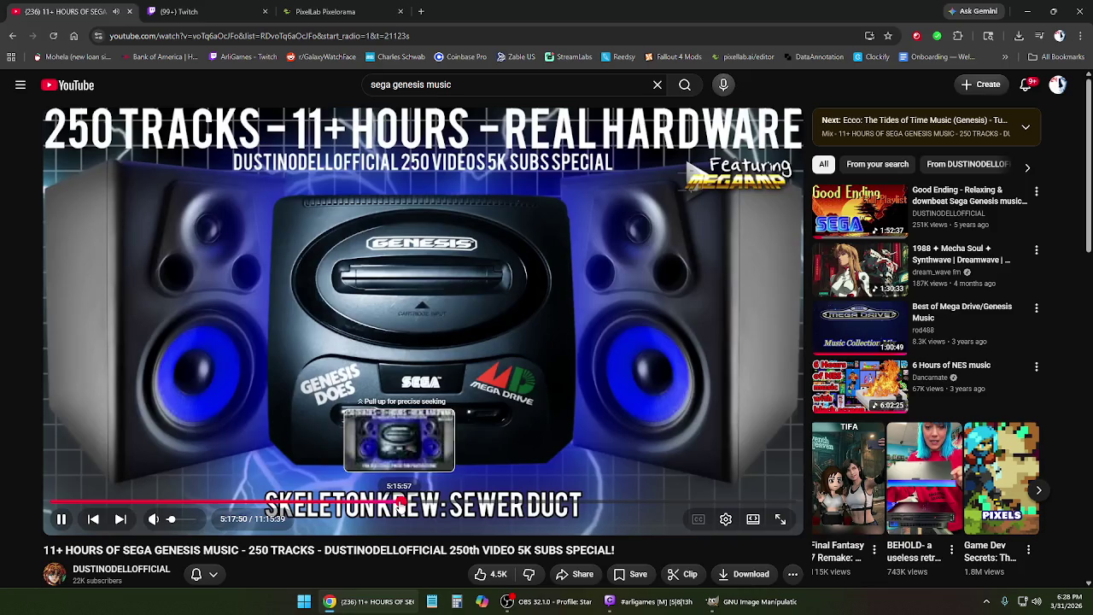
pyautogui.click(398, 504)
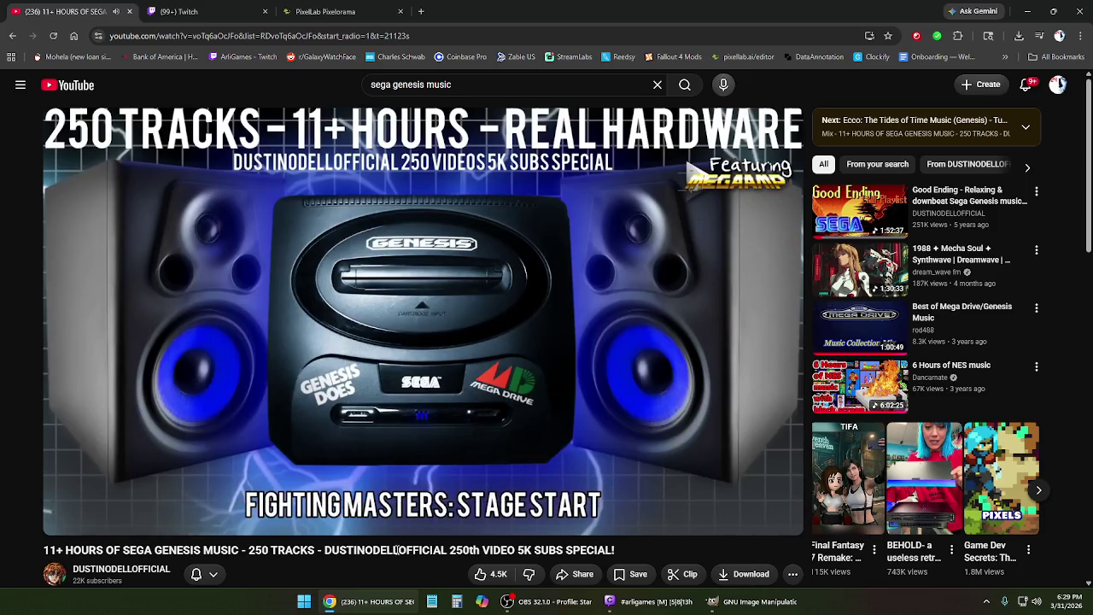
pyautogui.click(312, 11)
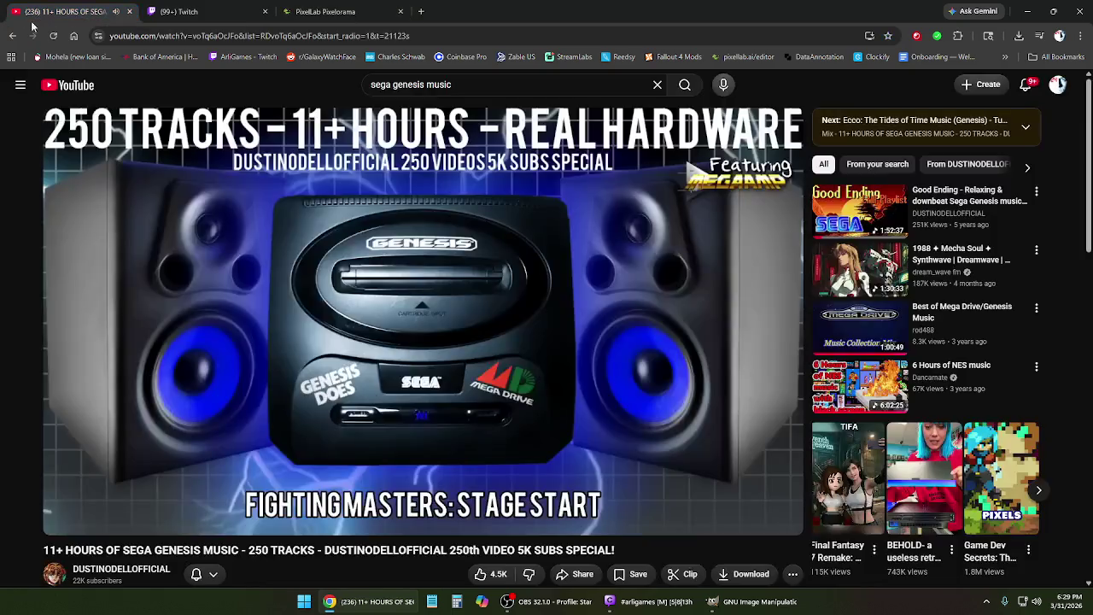
pyautogui.click(21, 15)
pyautogui.click(446, 506)
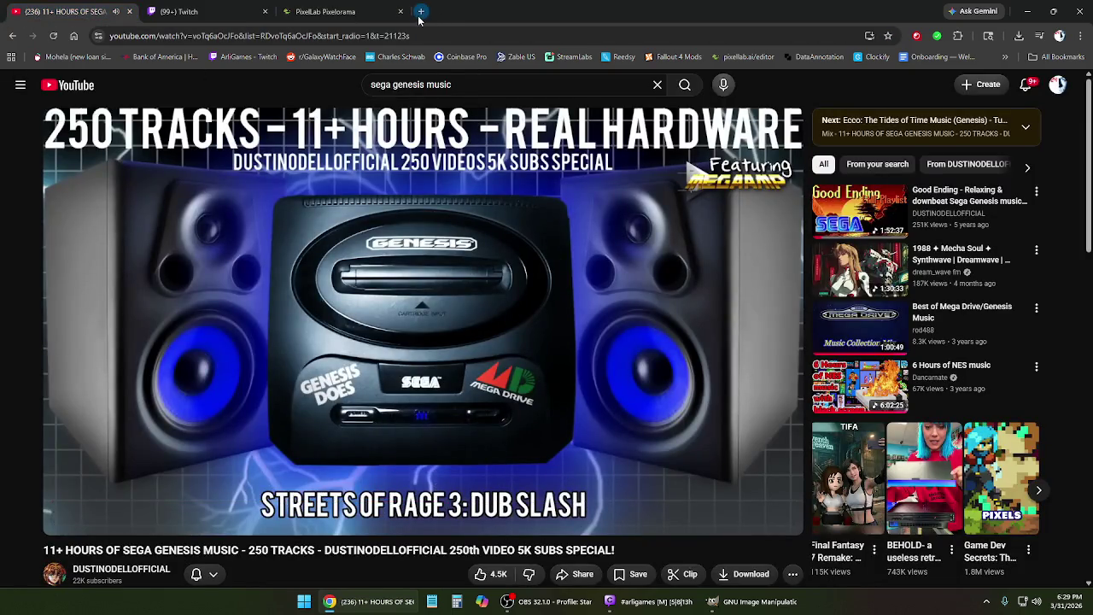
pyautogui.moveTo(444, 506)
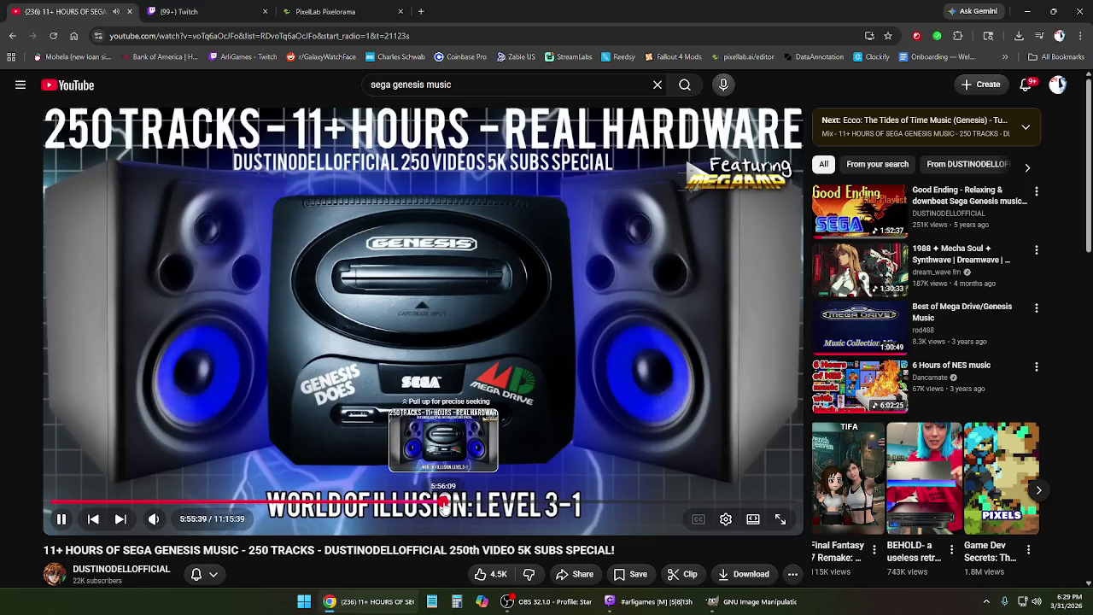
pyautogui.click(445, 506)
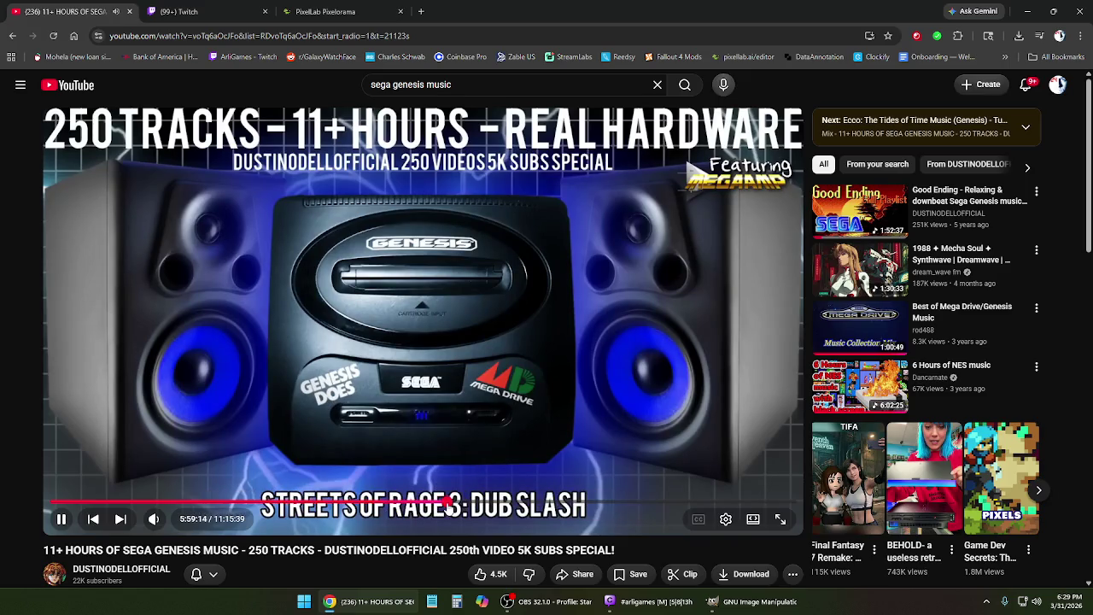
pyautogui.click(368, 11)
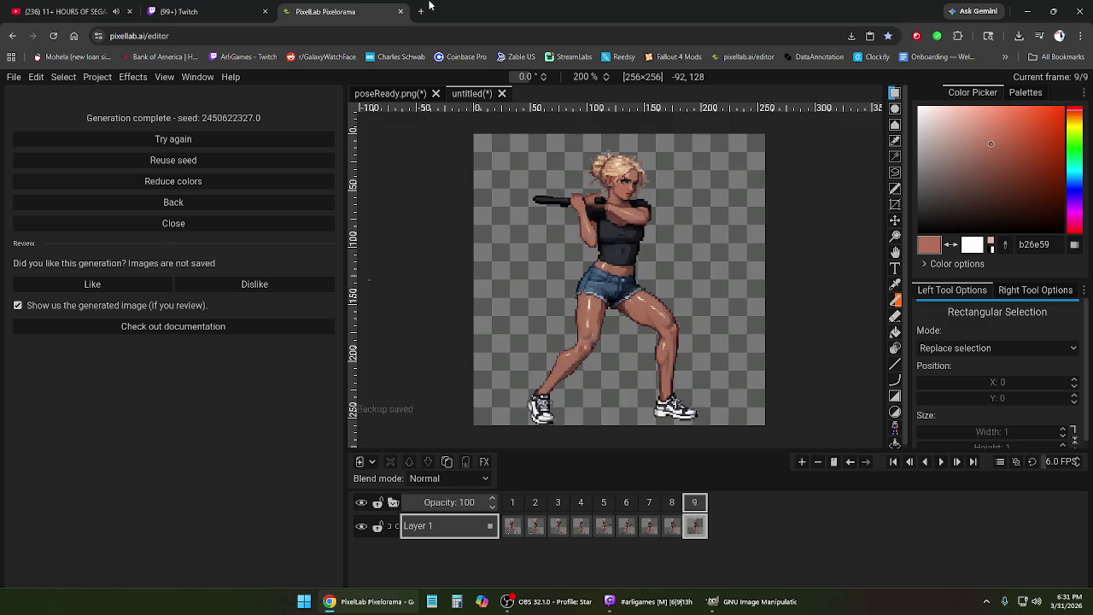
pyautogui.click(512, 504)
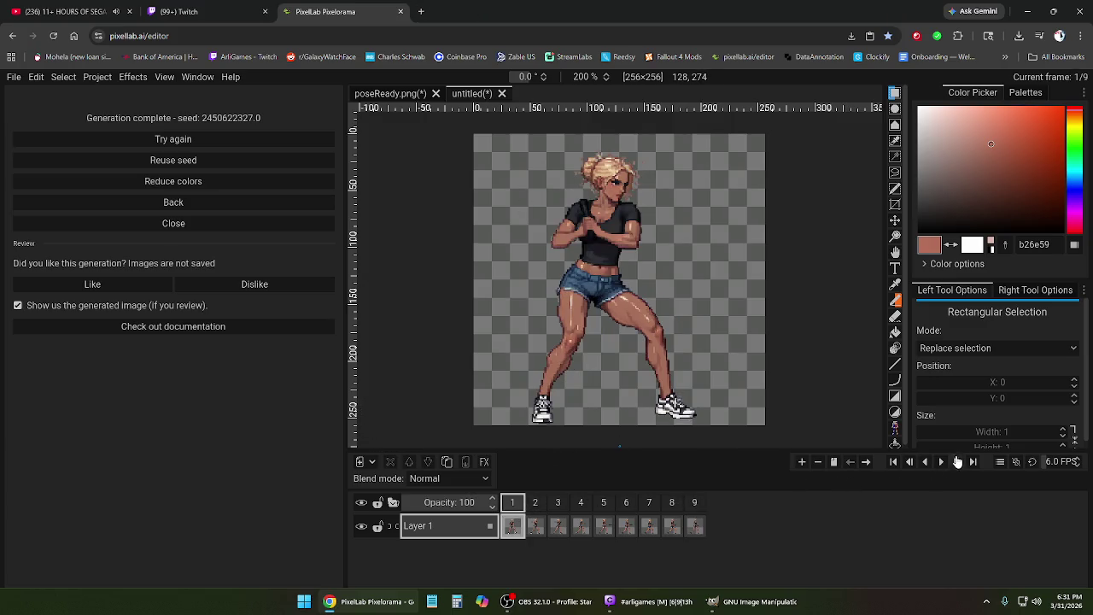
pyautogui.click(944, 462)
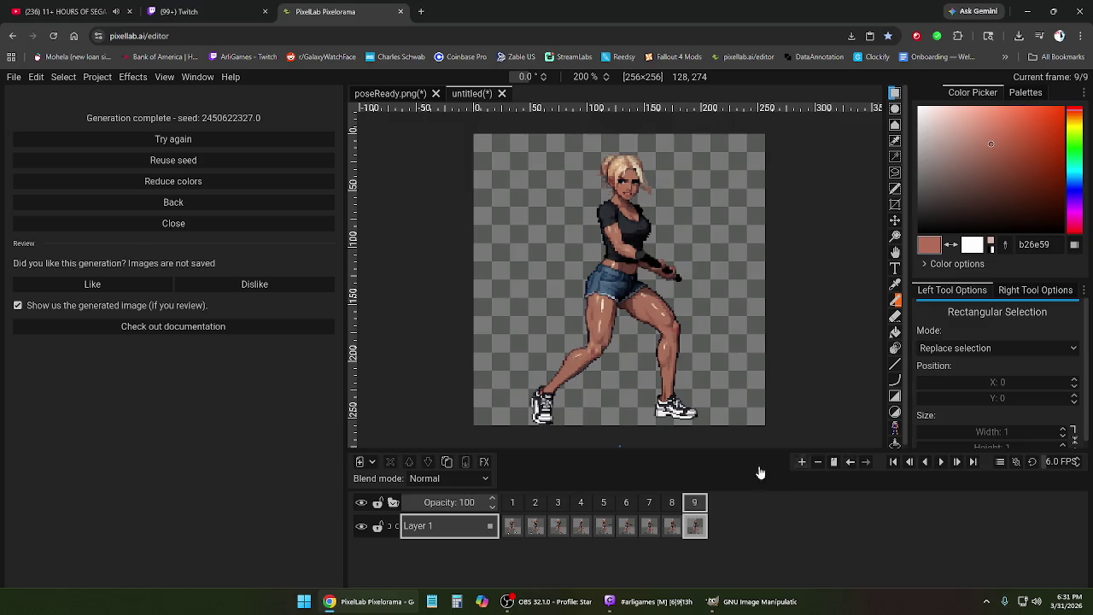
pyautogui.click(535, 503)
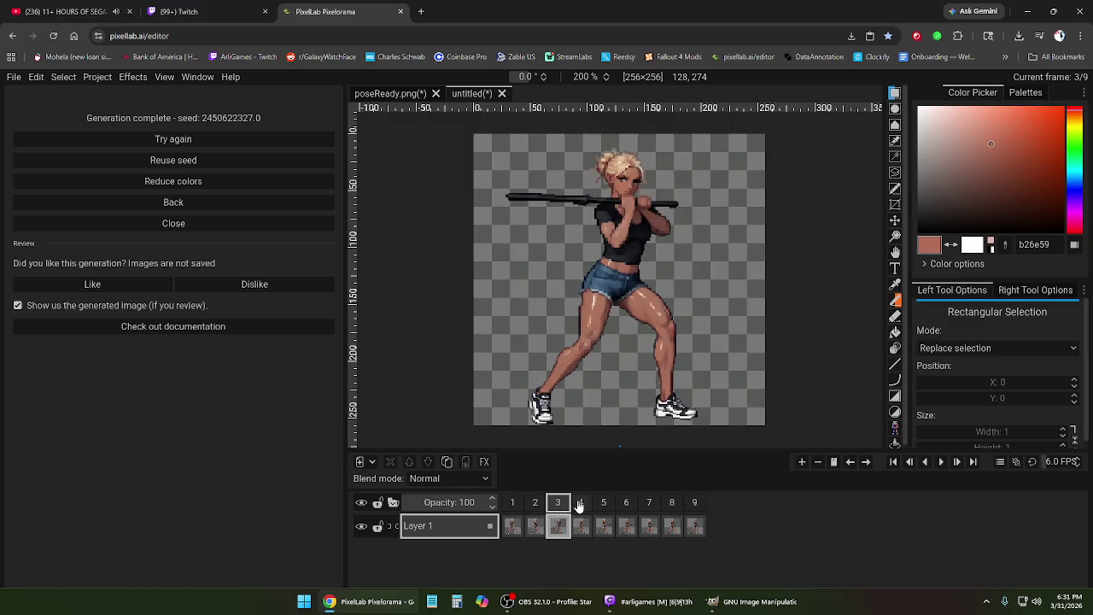
pyautogui.click(580, 504)
pyautogui.click(603, 504)
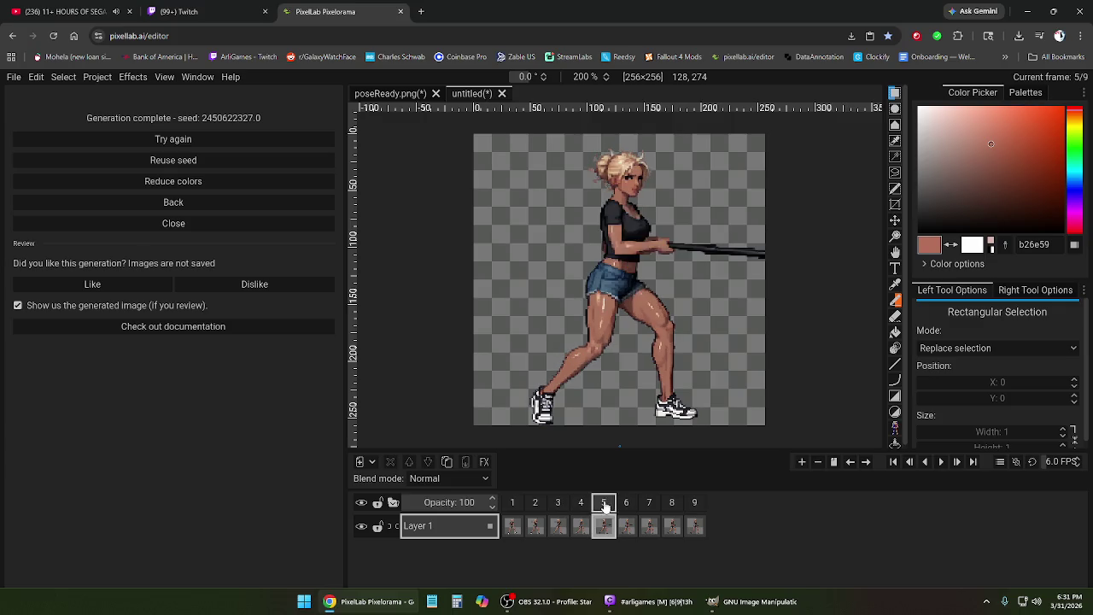
pyautogui.click(627, 504)
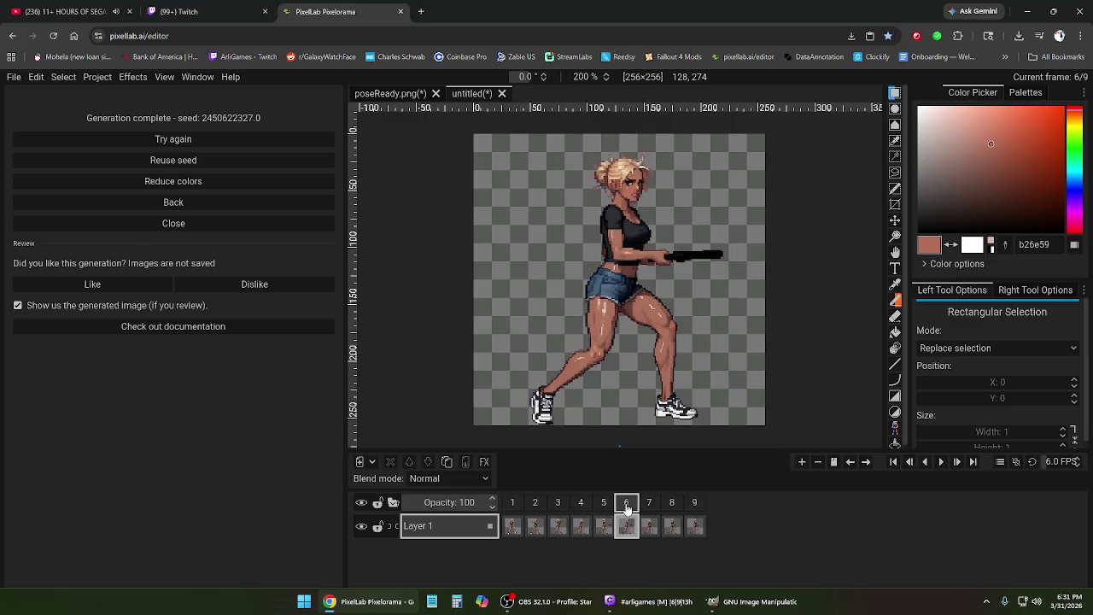
pyautogui.click(649, 504)
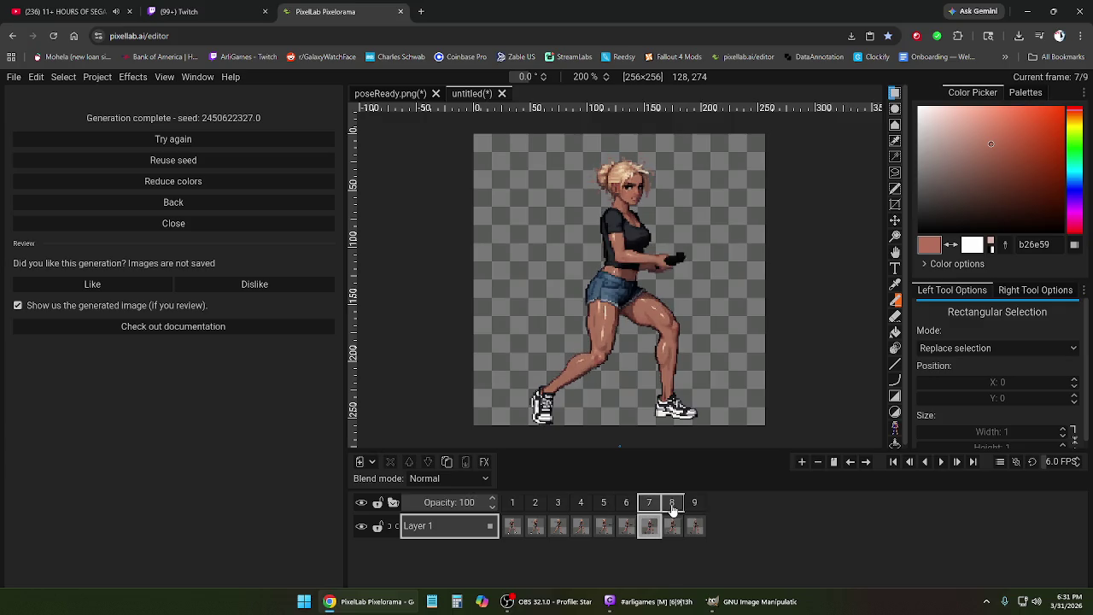
pyautogui.click(694, 506)
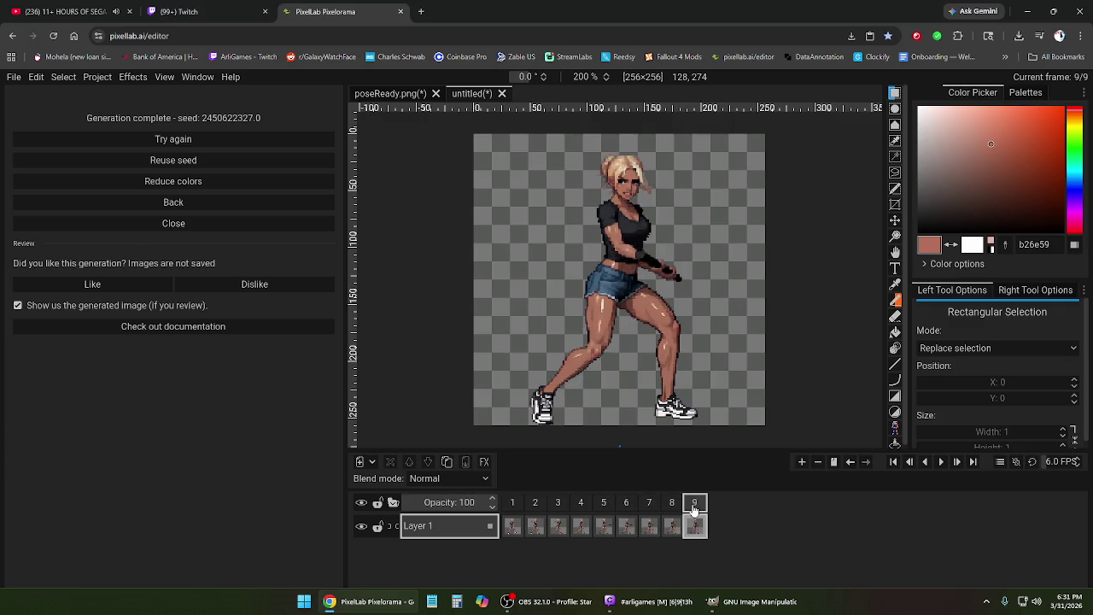
pyautogui.moveTo(557, 503)
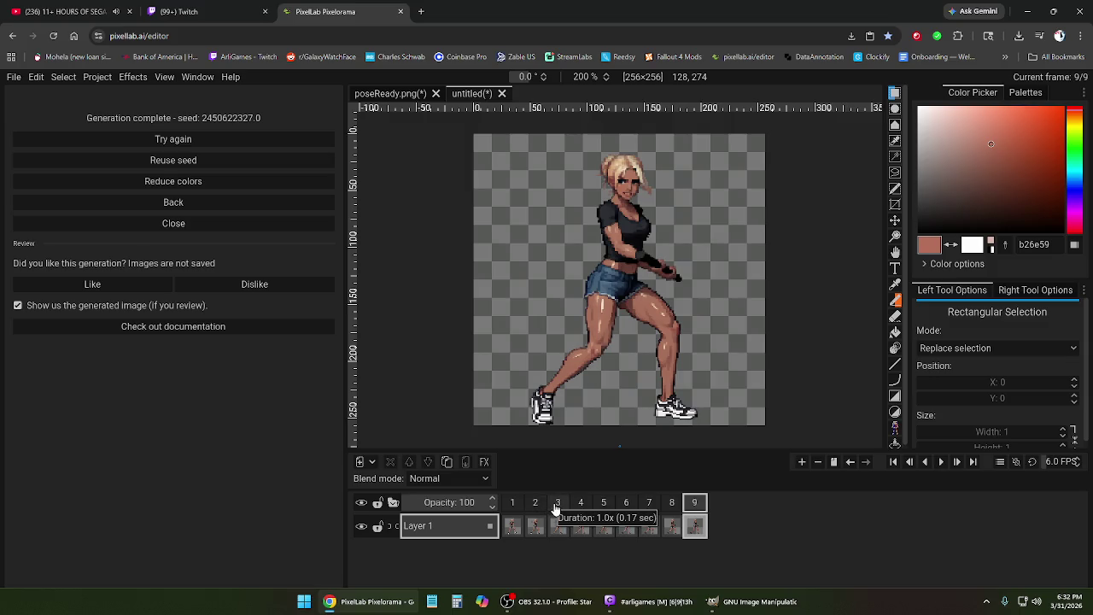
pyautogui.click(556, 506)
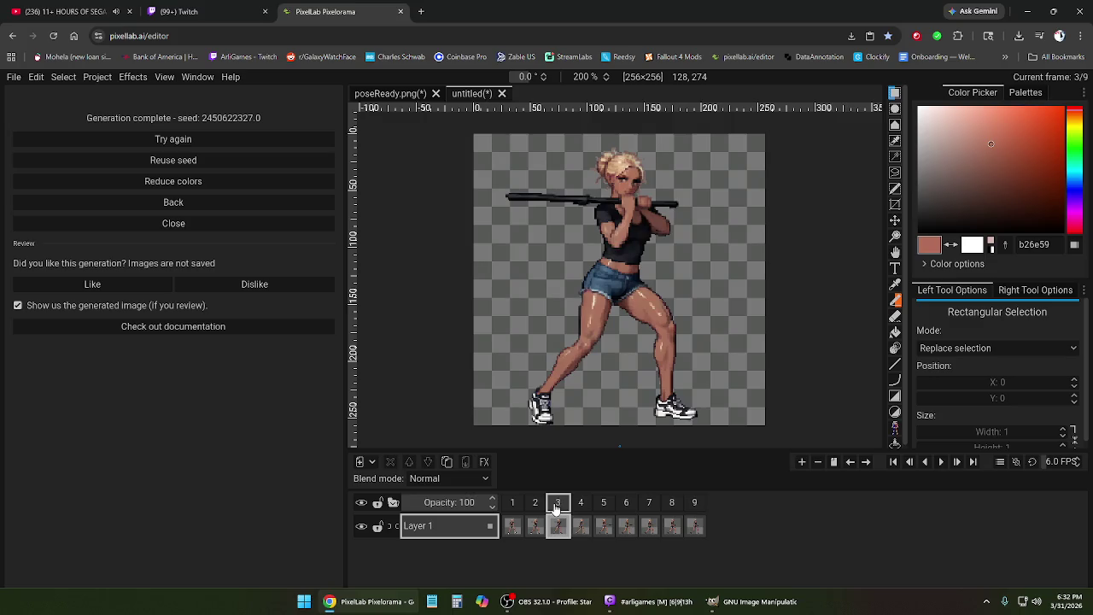
pyautogui.click(582, 504)
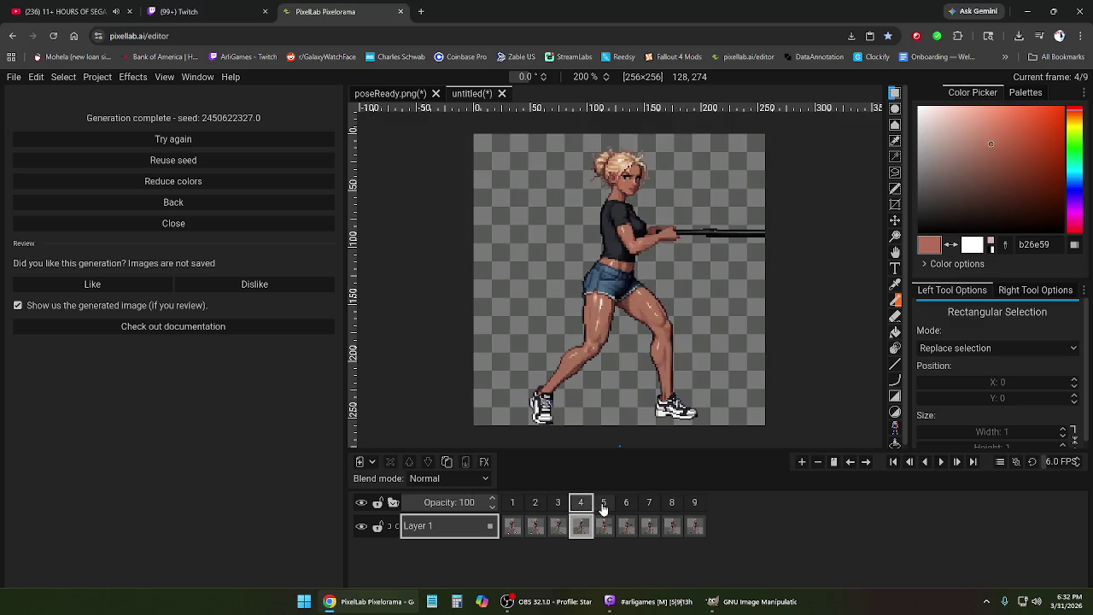
pyautogui.click(603, 504)
pyautogui.click(624, 505)
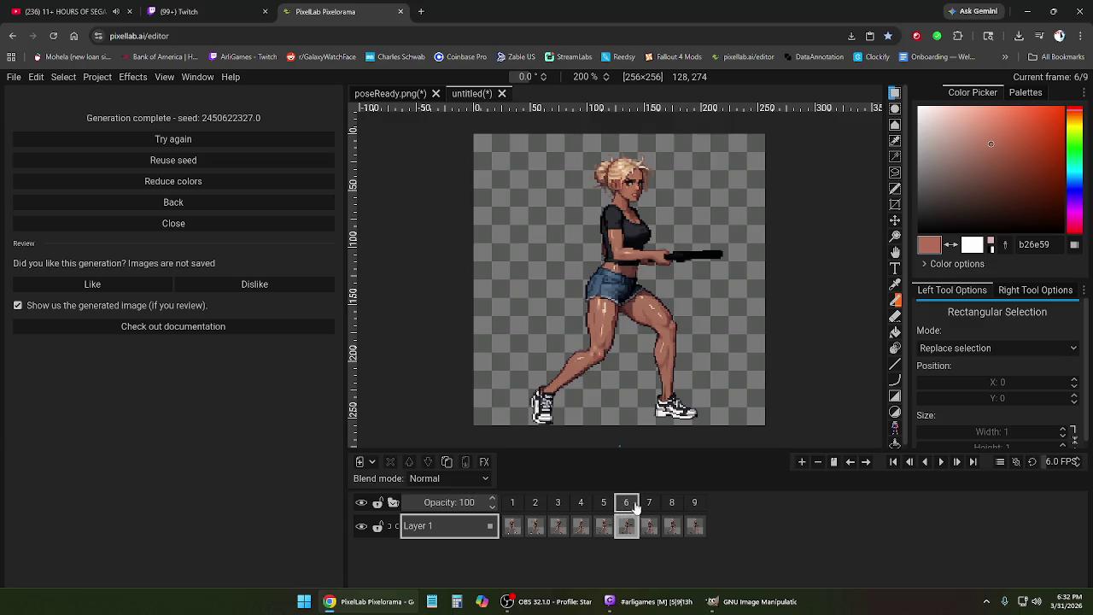
pyautogui.click(650, 505)
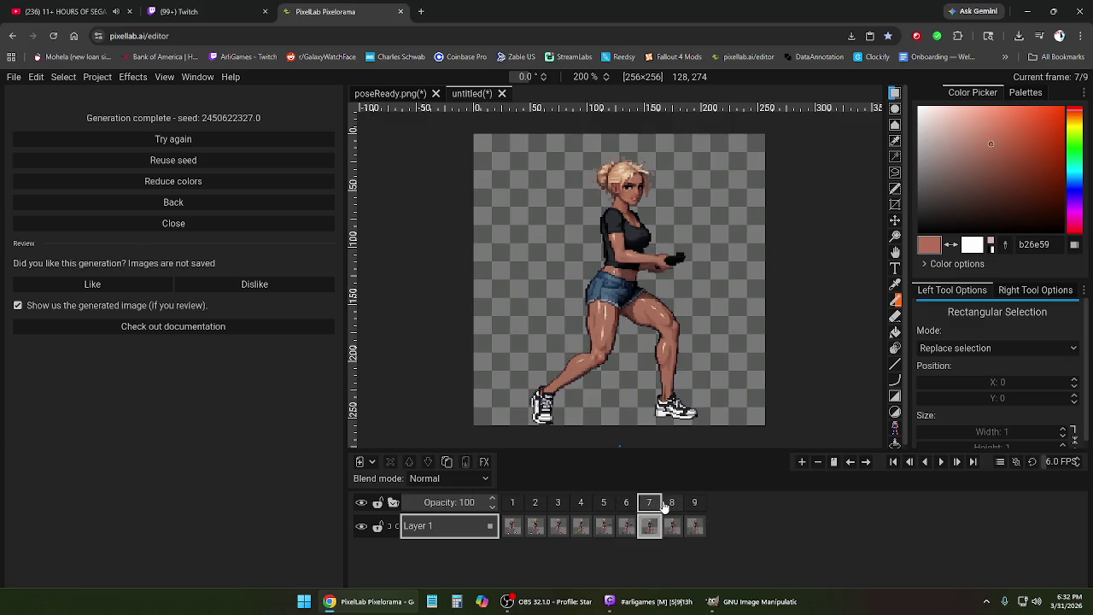
pyautogui.click(666, 506)
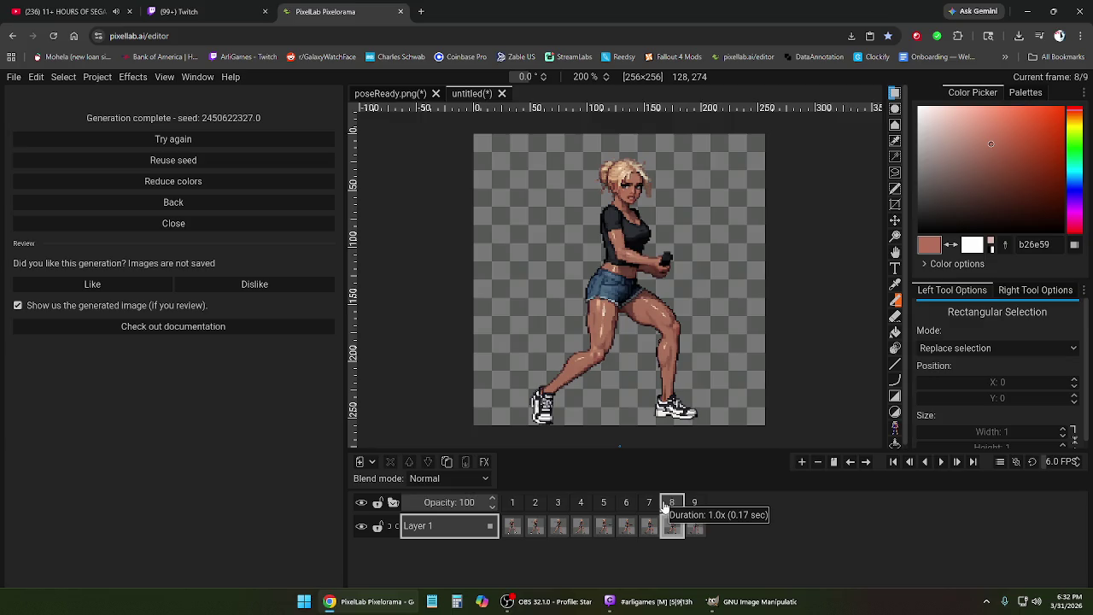
pyautogui.click(694, 505)
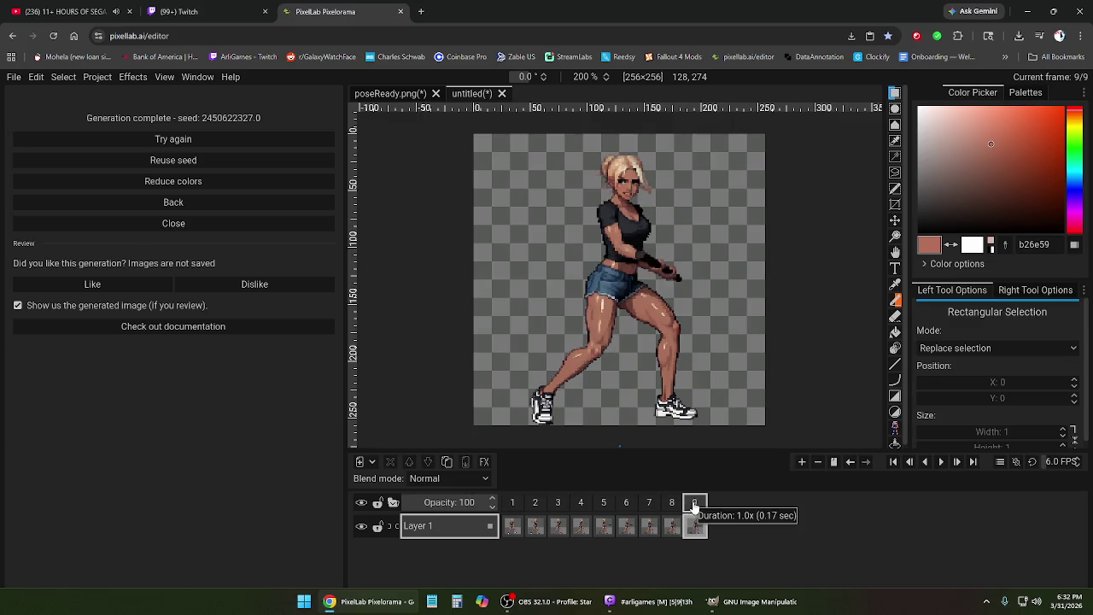
pyautogui.click(534, 506)
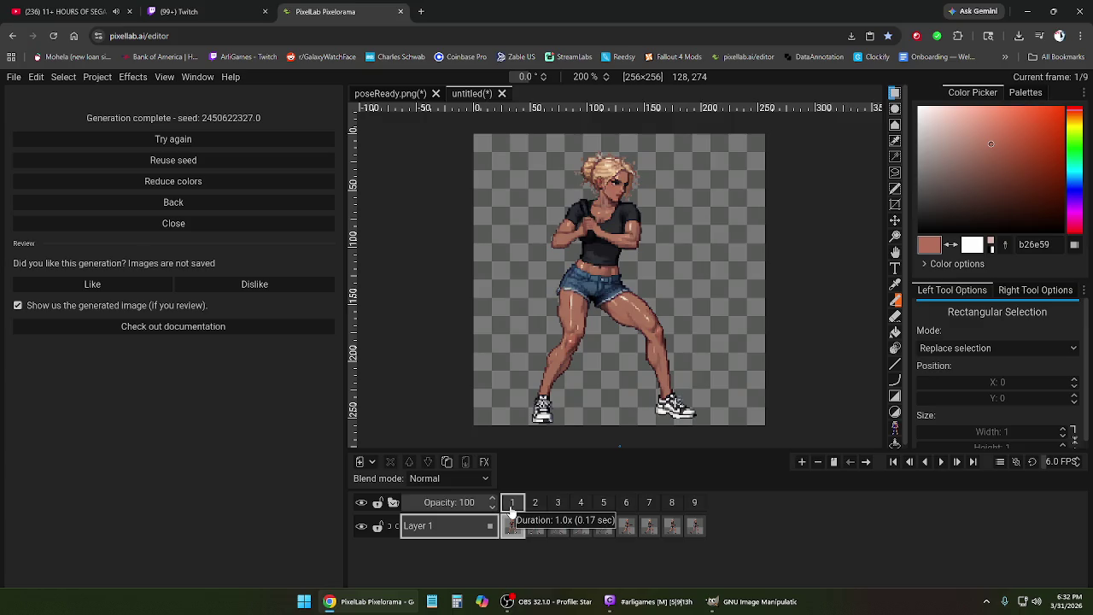
pyautogui.click(534, 505)
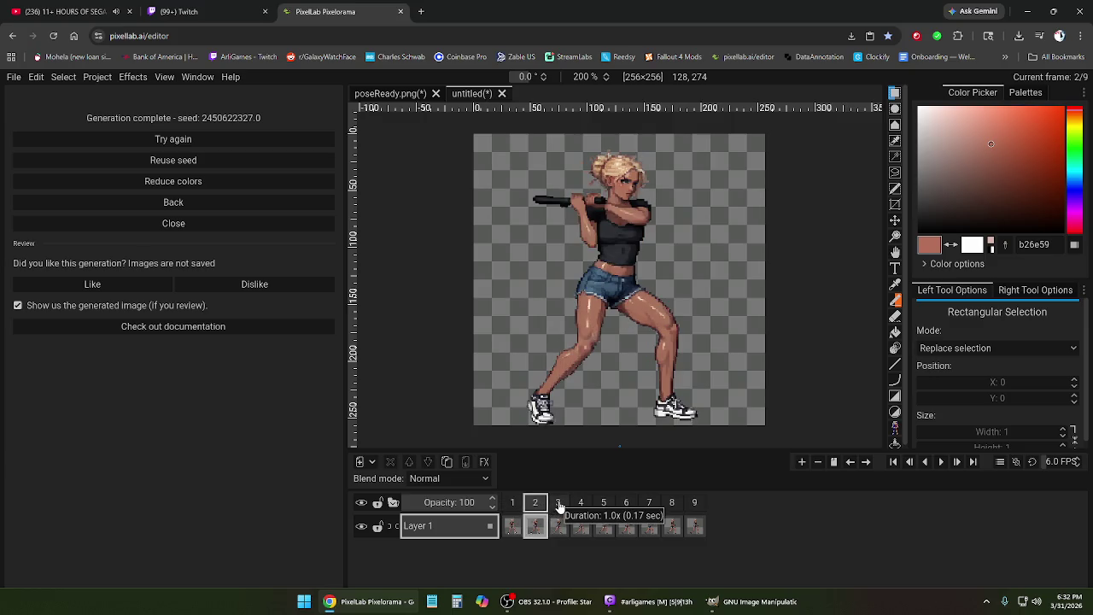
pyautogui.click(560, 506)
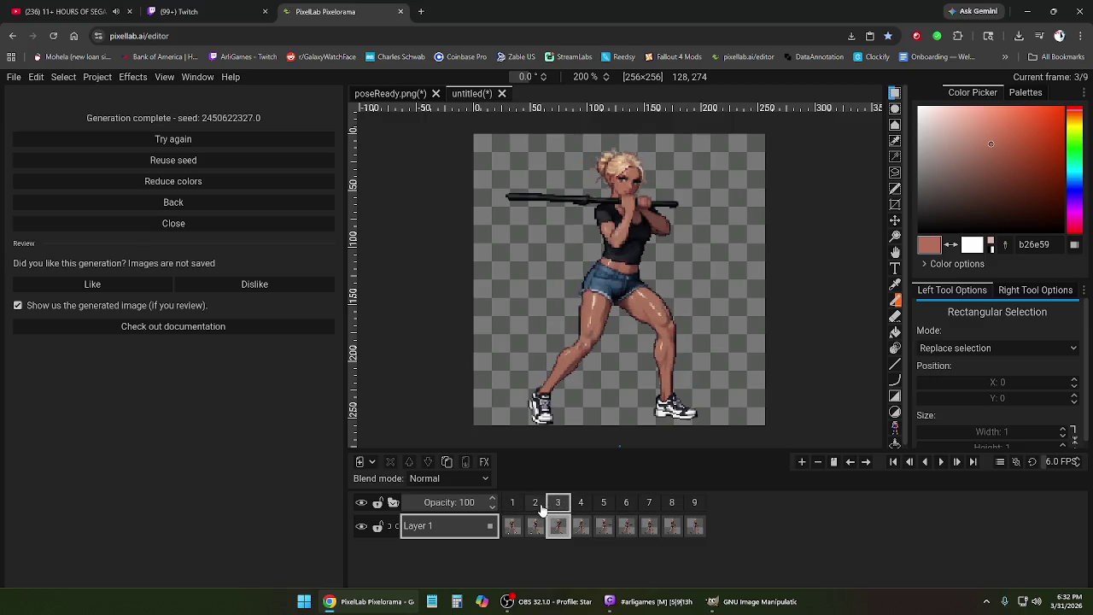
pyautogui.click(536, 507)
pyautogui.click(559, 507)
# - Delete frames 3 through 9 from the timeline
pyautogui.moveTo(559, 509); pyautogui.dragTo(695, 505)
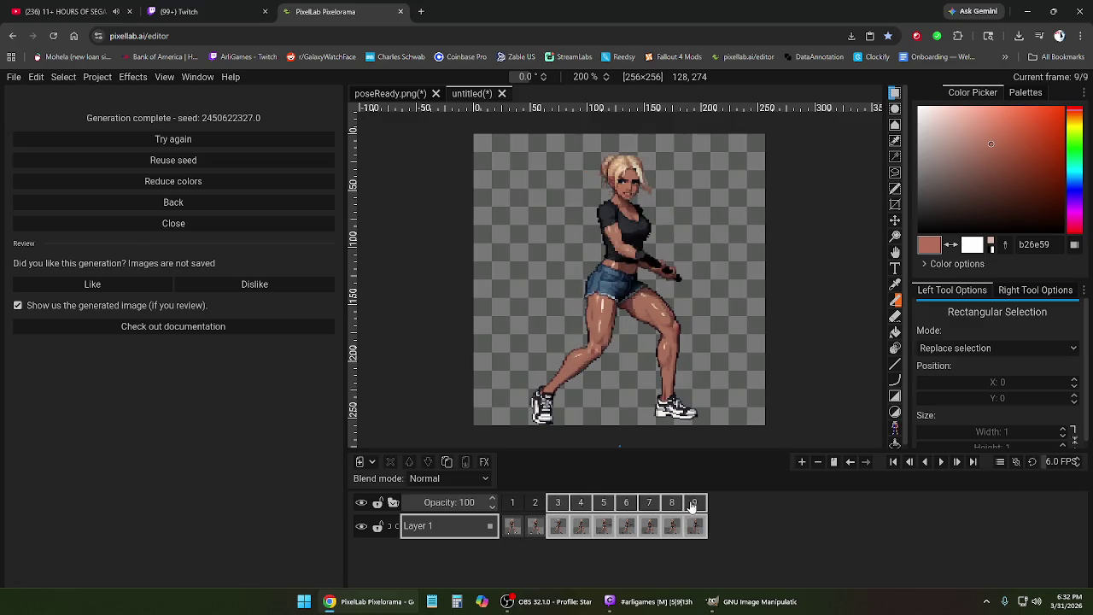
pyautogui.rightClick(692, 506)
pyautogui.click(725, 484)
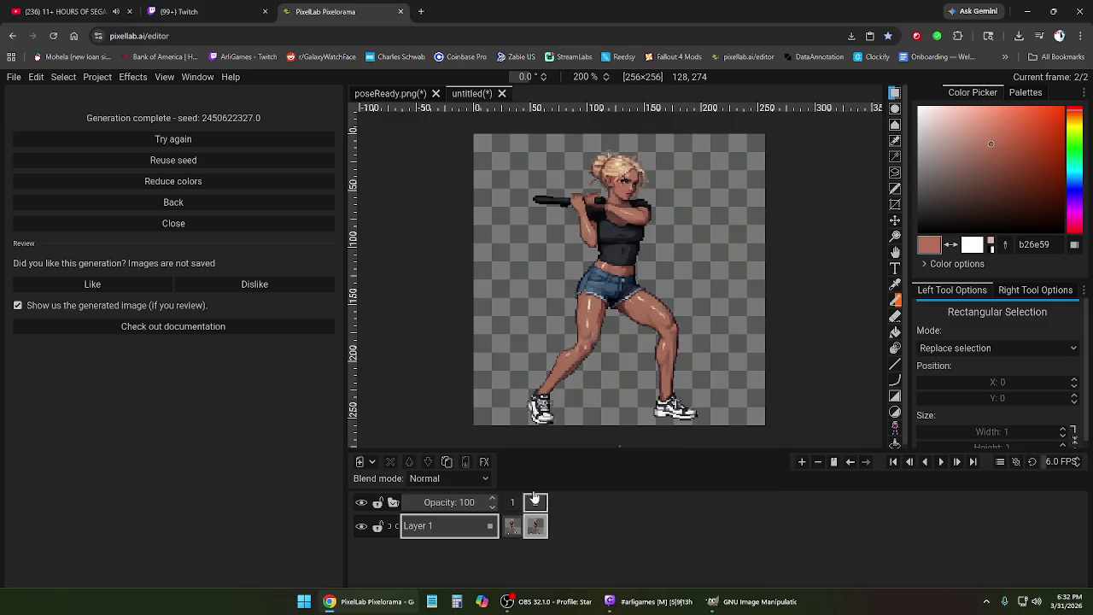
# - Set the bat-raised pose as the first frame, enhance the swing prompt, and generate
pyautogui.click(184, 202)
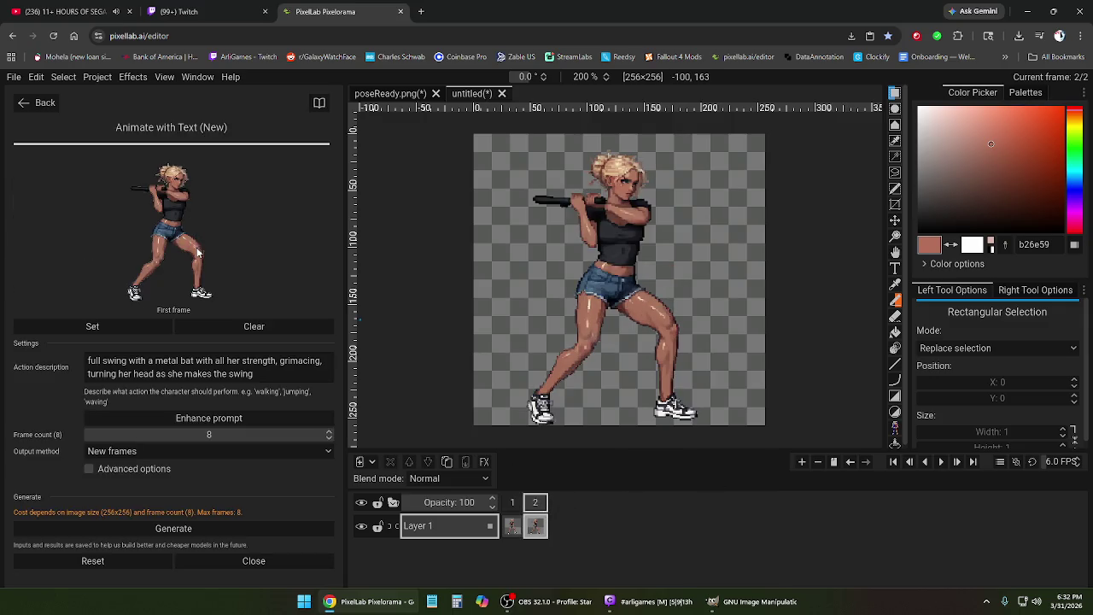
pyautogui.click(158, 328)
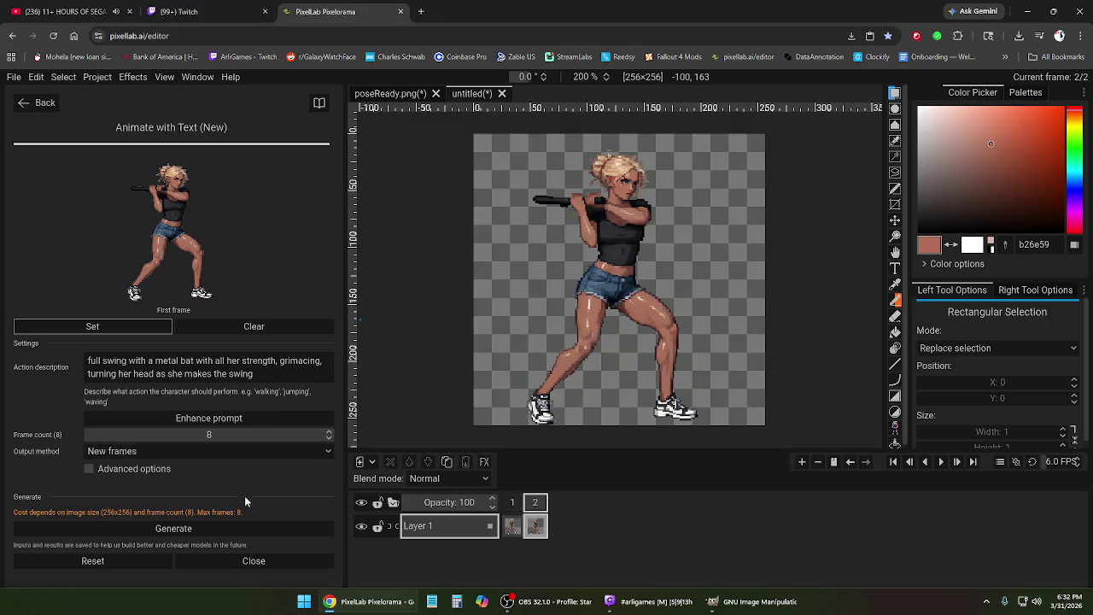
pyautogui.click(260, 373)
pyautogui.click(241, 419)
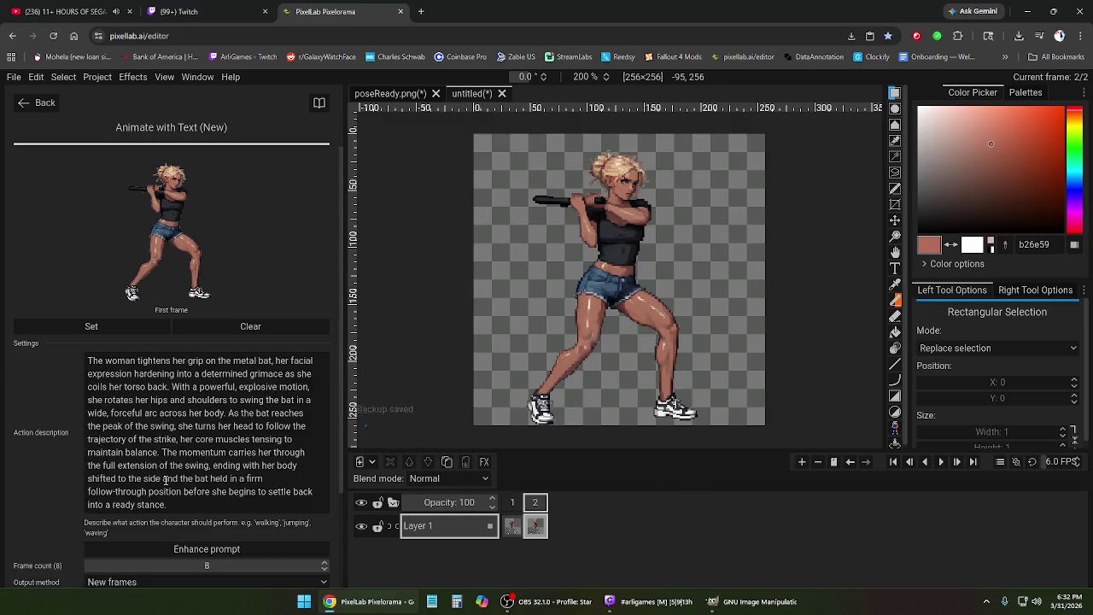
pyautogui.scroll(-1, 51, 395)
pyautogui.scroll(-1, 51, 395)
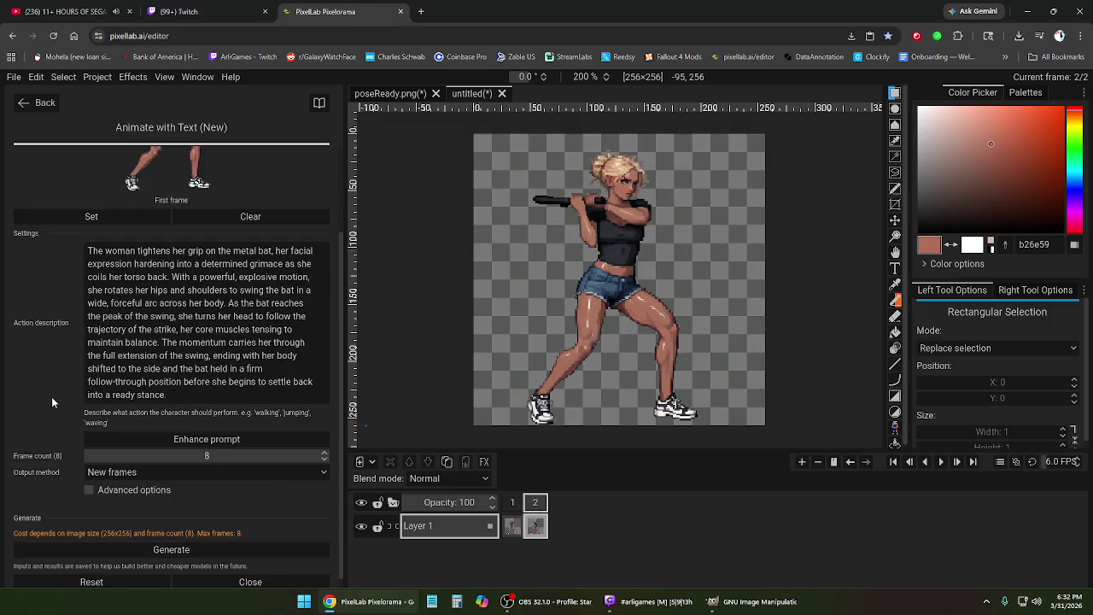
pyautogui.scroll(-1, 35, 401)
pyautogui.click(207, 537)
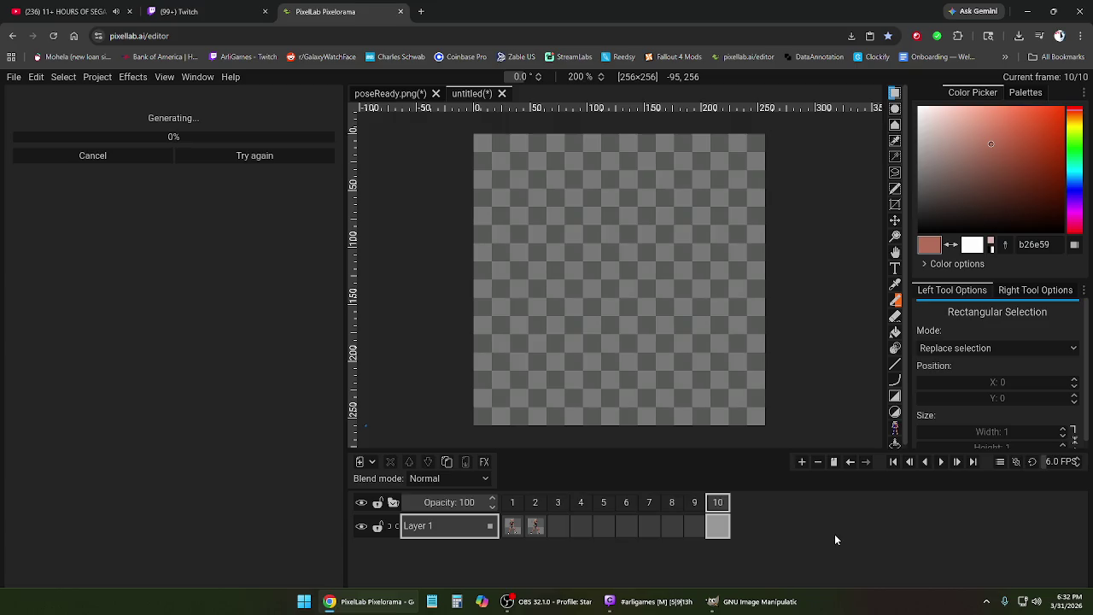
# - Glance at the YouTube music tab, then return to the PixelLab editor
pyautogui.click(69, 11)
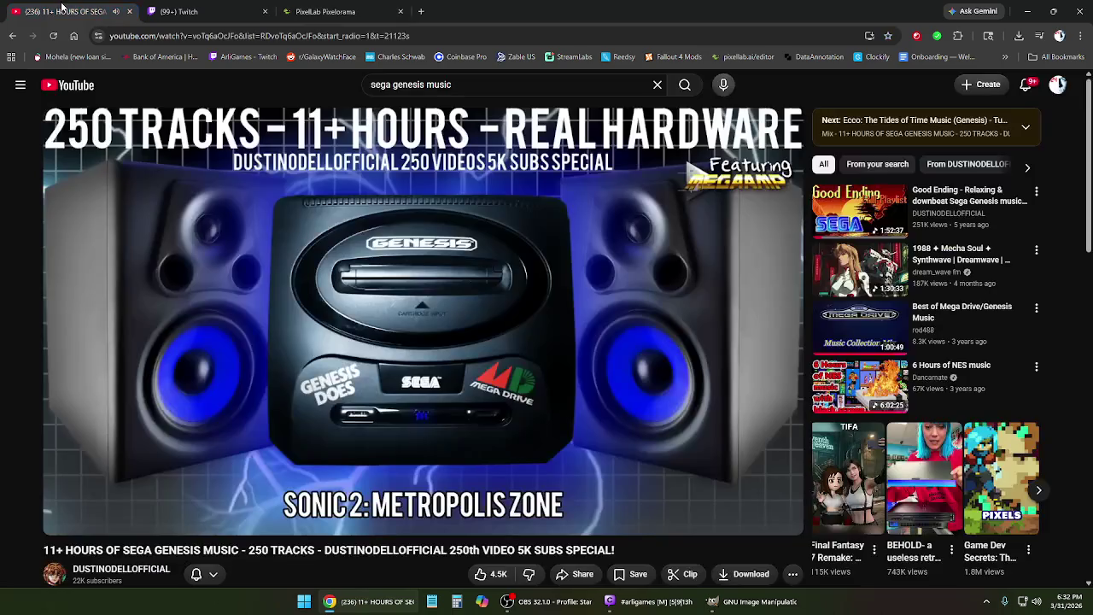
pyautogui.click(326, 11)
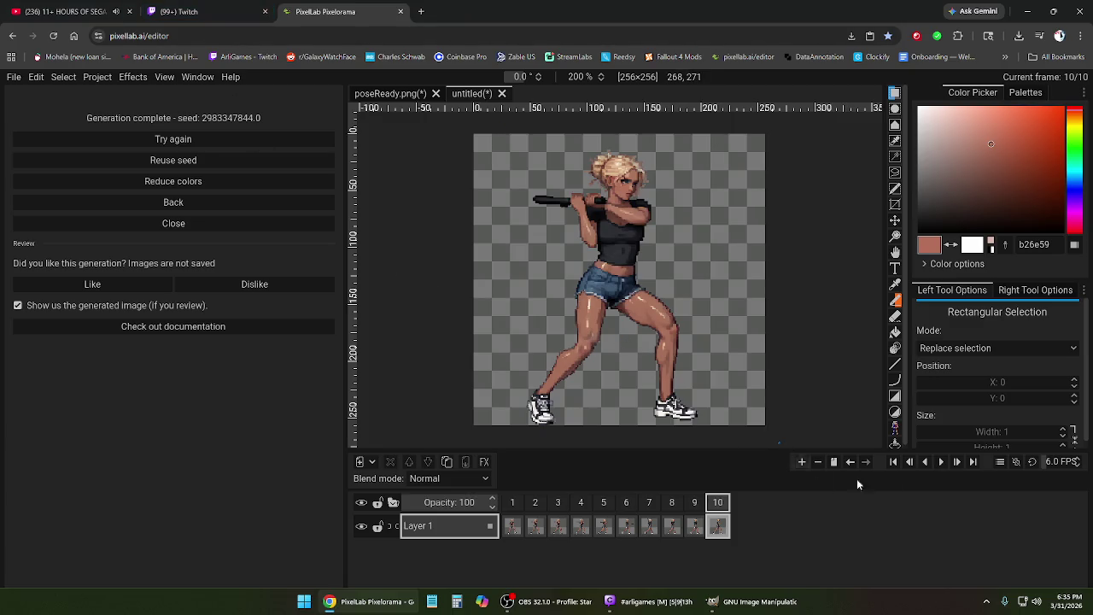
pyautogui.click(940, 463)
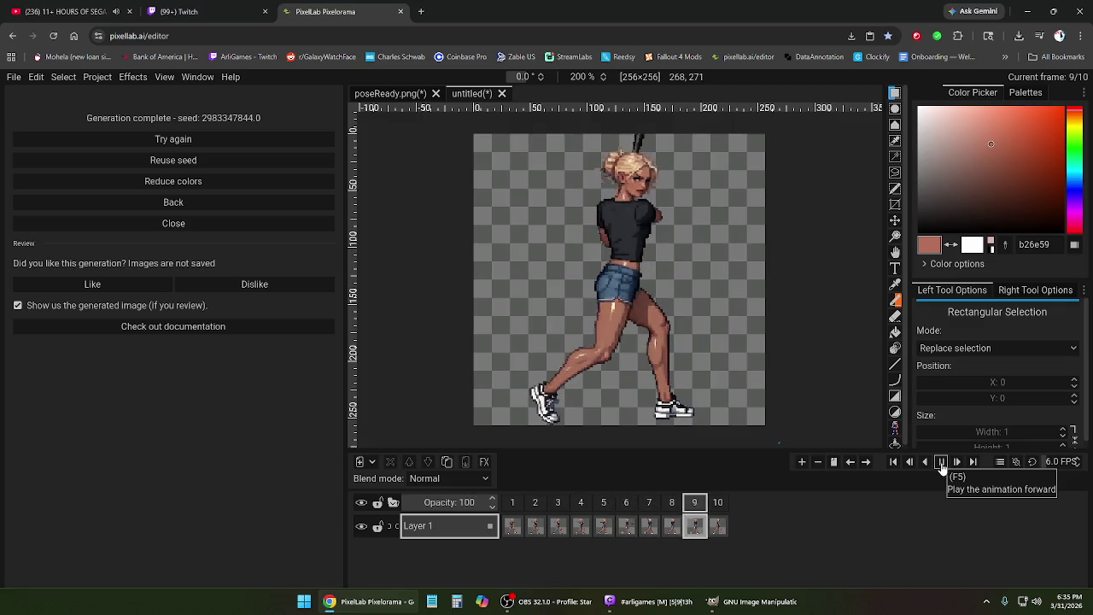
pyautogui.click(941, 464)
pyautogui.click(941, 462)
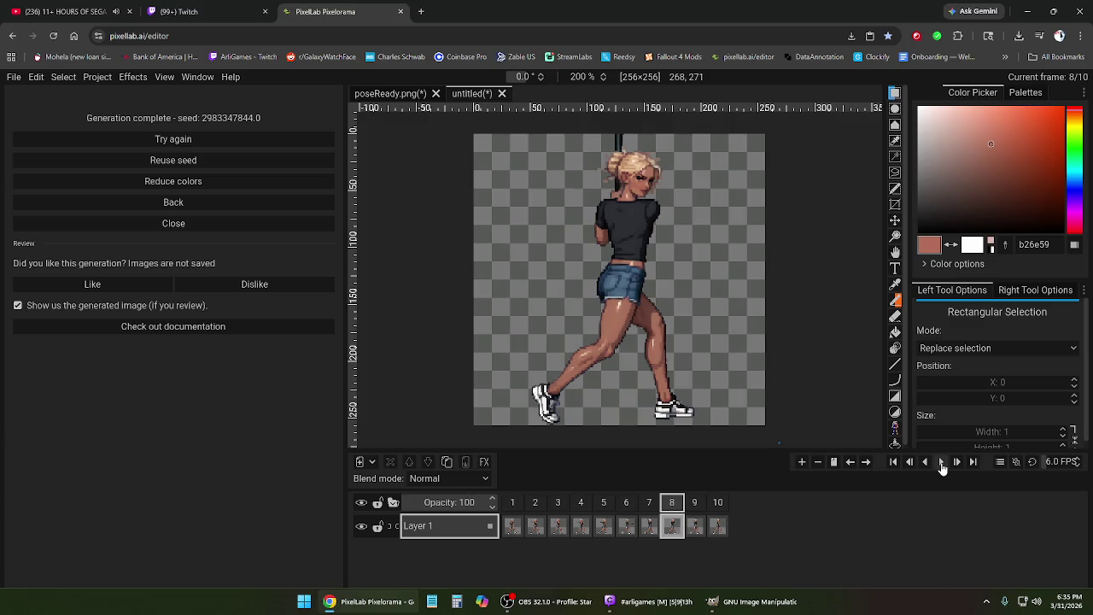
pyautogui.click(537, 504)
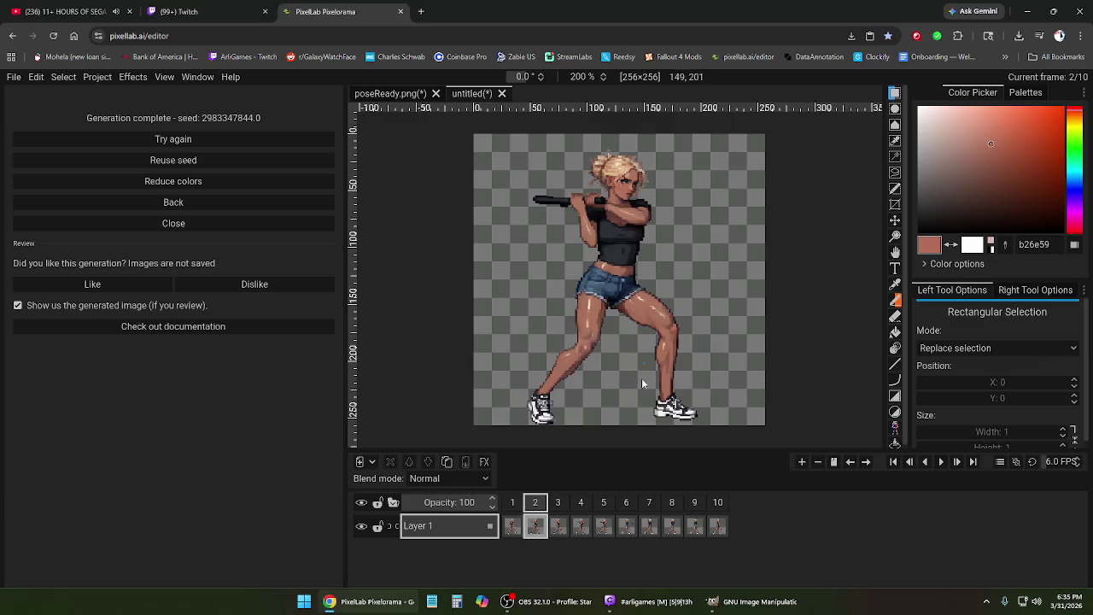
pyautogui.click(581, 504)
pyautogui.click(626, 504)
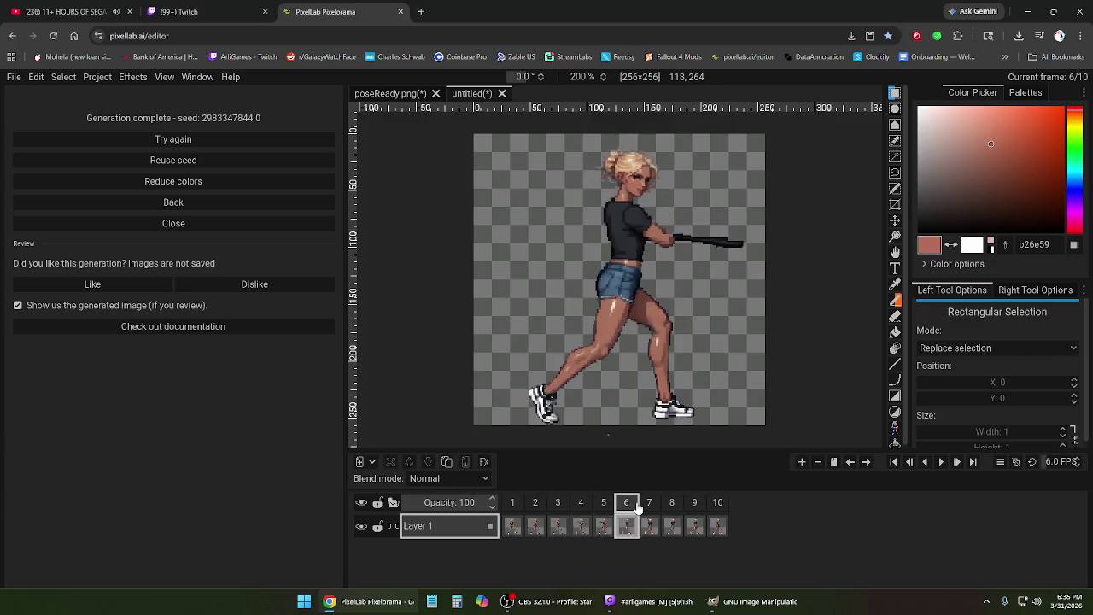
pyautogui.click(654, 505)
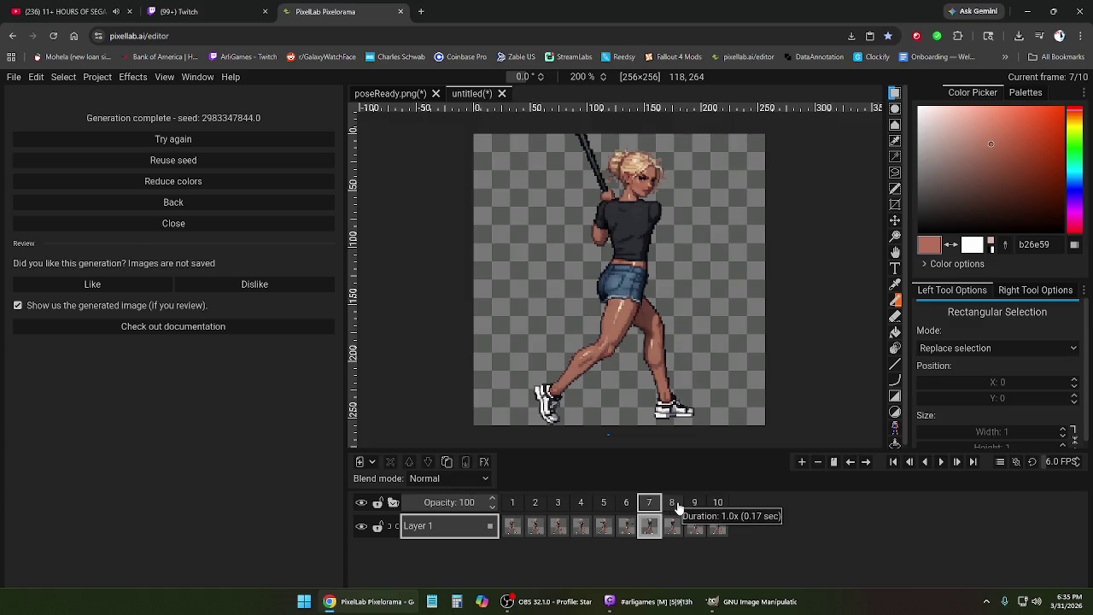
pyautogui.click(674, 505)
pyautogui.click(697, 506)
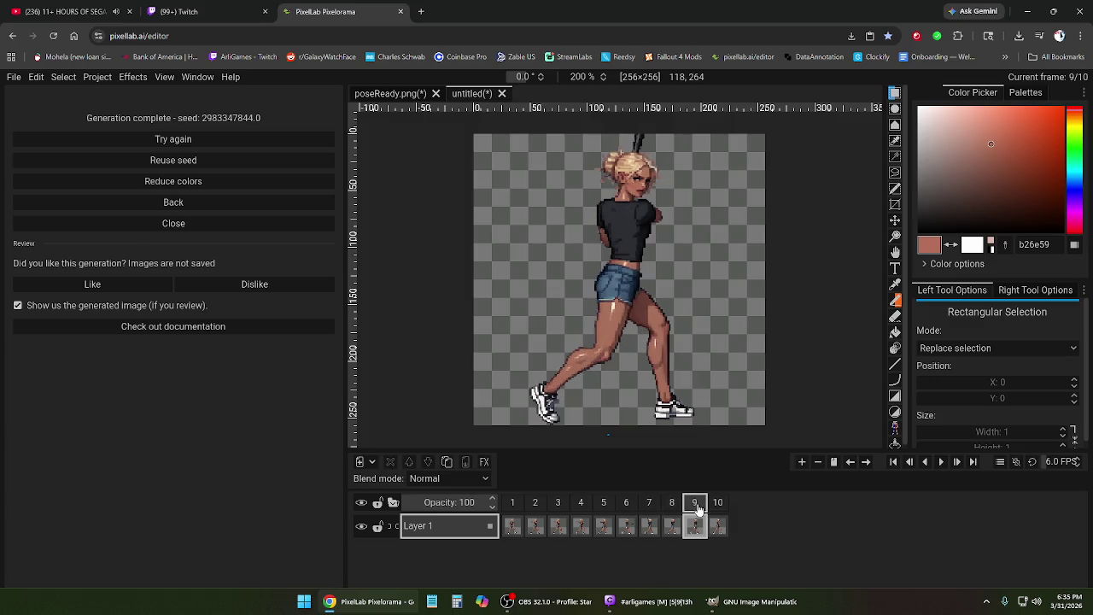
pyautogui.click(512, 504)
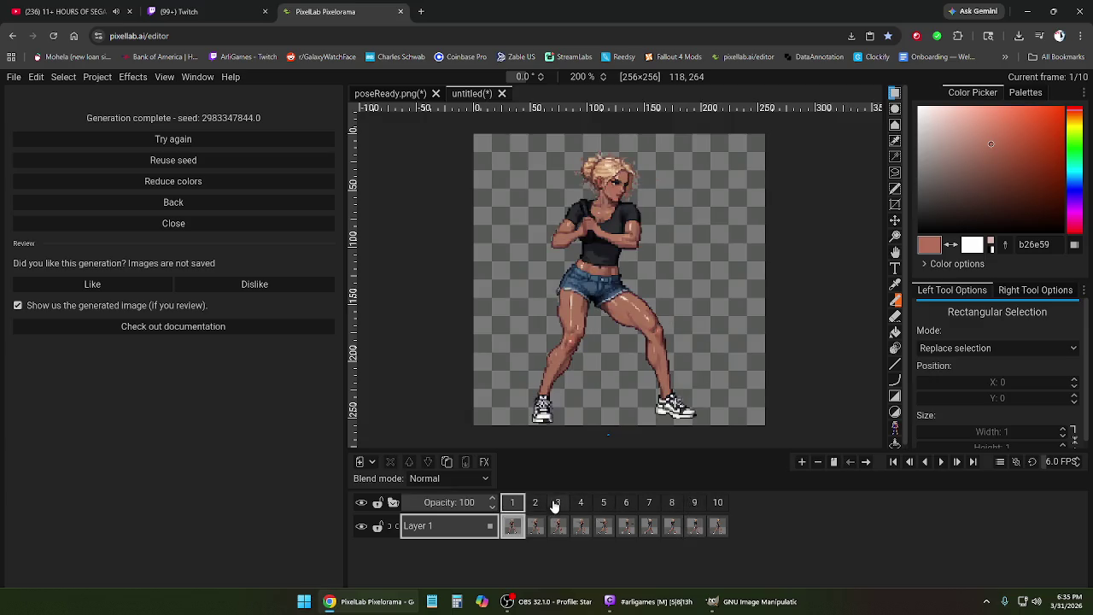
pyautogui.click(581, 506)
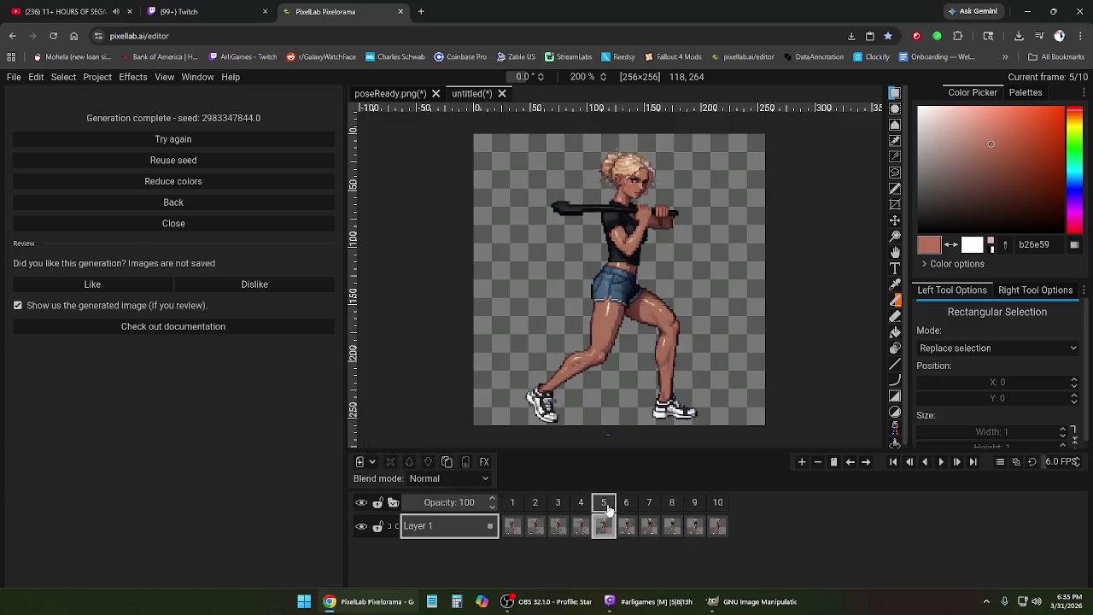
pyautogui.click(628, 505)
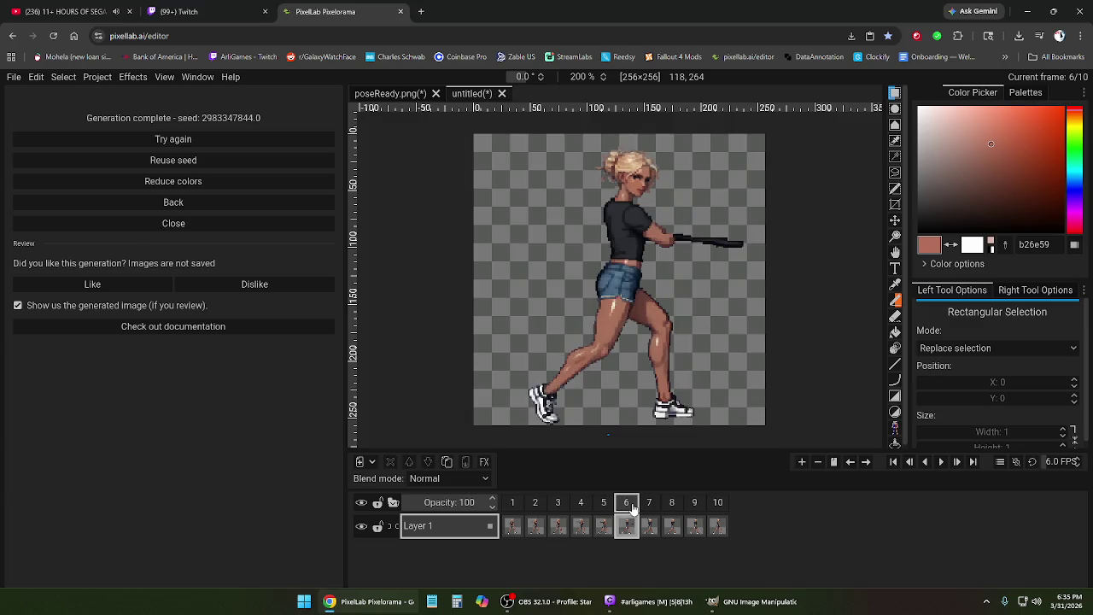
pyautogui.click(649, 506)
pyautogui.click(695, 506)
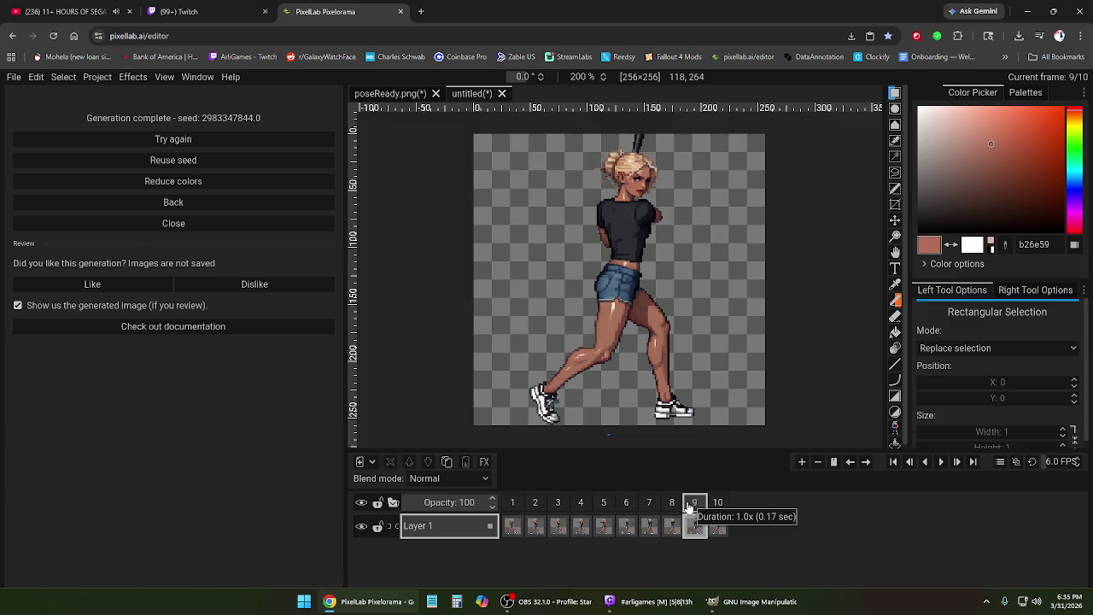
pyautogui.click(603, 505)
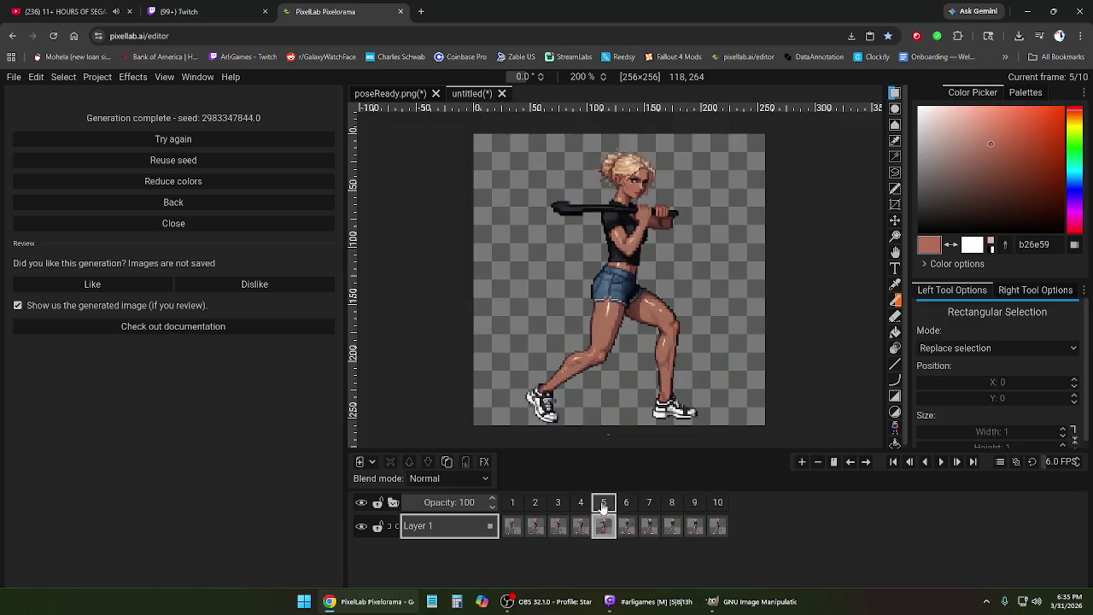
pyautogui.click(581, 505)
pyautogui.click(558, 505)
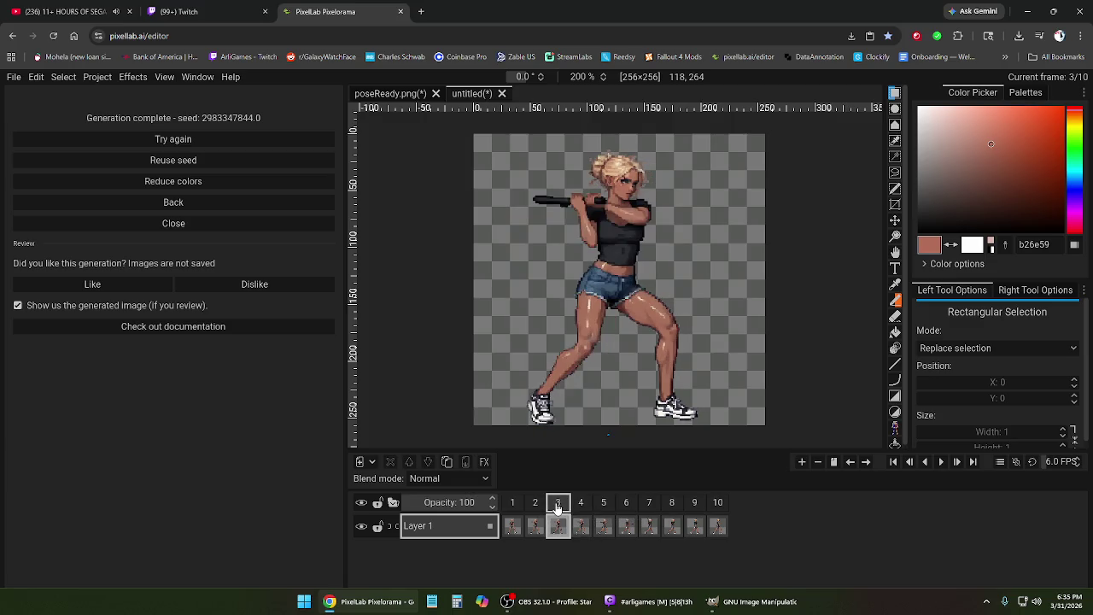
pyautogui.click(580, 505)
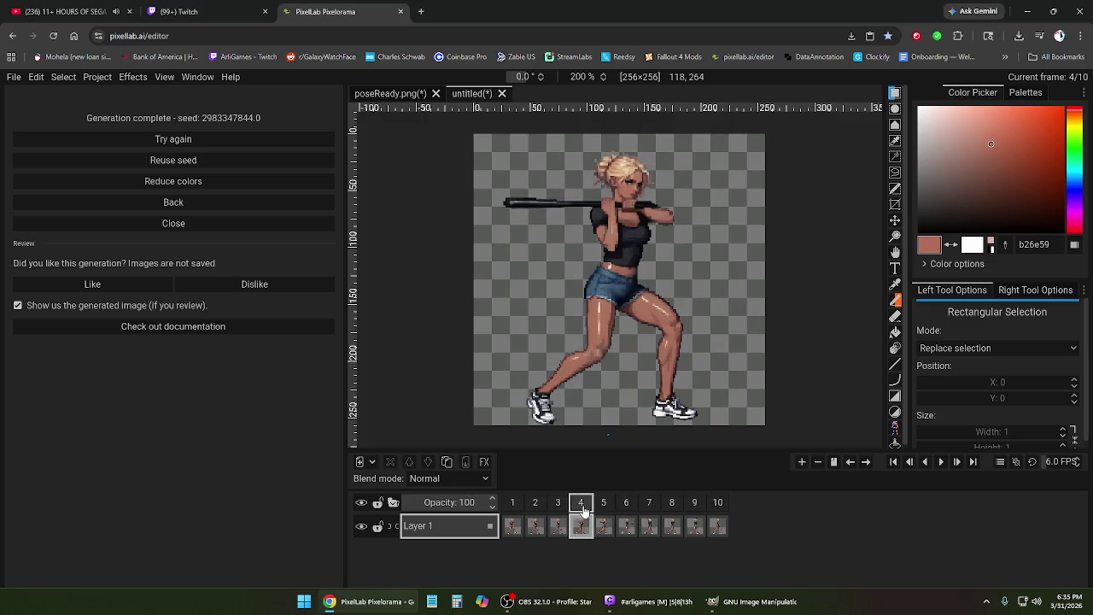
pyautogui.click(558, 505)
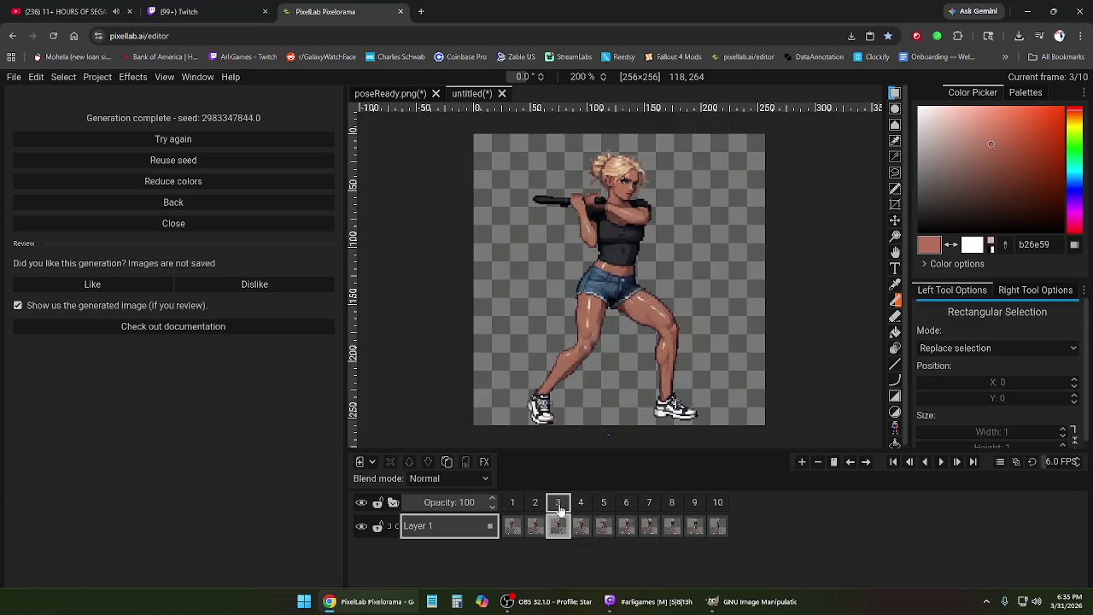
# - Delete frames 3 through 10, leaving only the first two frames
pyautogui.keyDown('shift'); pyautogui.click(717, 504); pyautogui.keyUp('shift')
pyautogui.rightClick(723, 504)
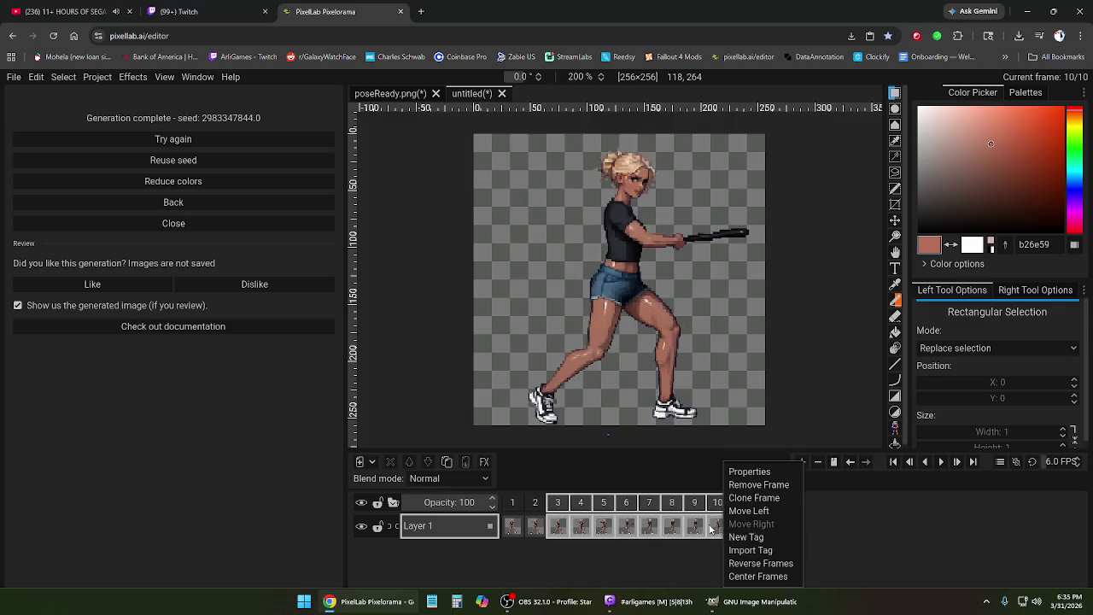
pyautogui.click(739, 485)
# - Reopen Animate with Text, edit the bat-swing description, and generate eight frames after frame 2
pyautogui.click(194, 205)
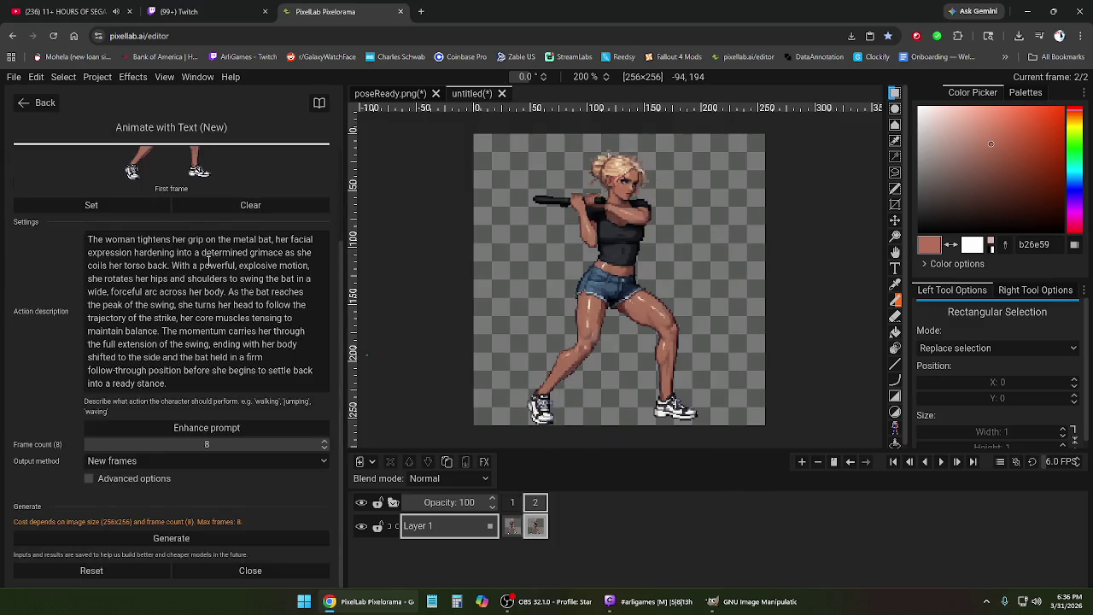
pyautogui.click(207, 388)
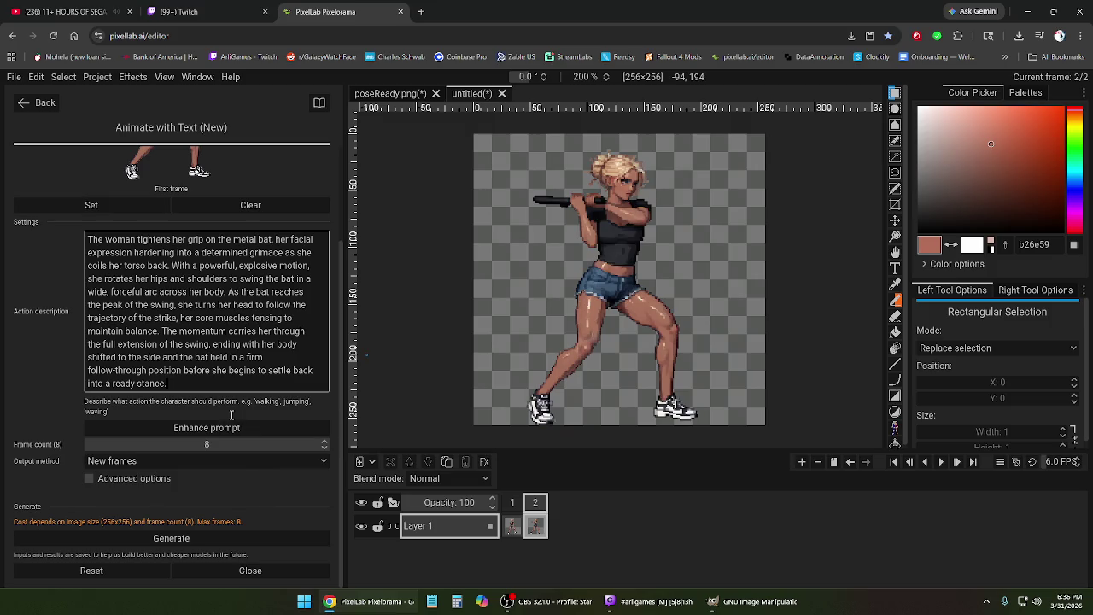
pyautogui.click(198, 530)
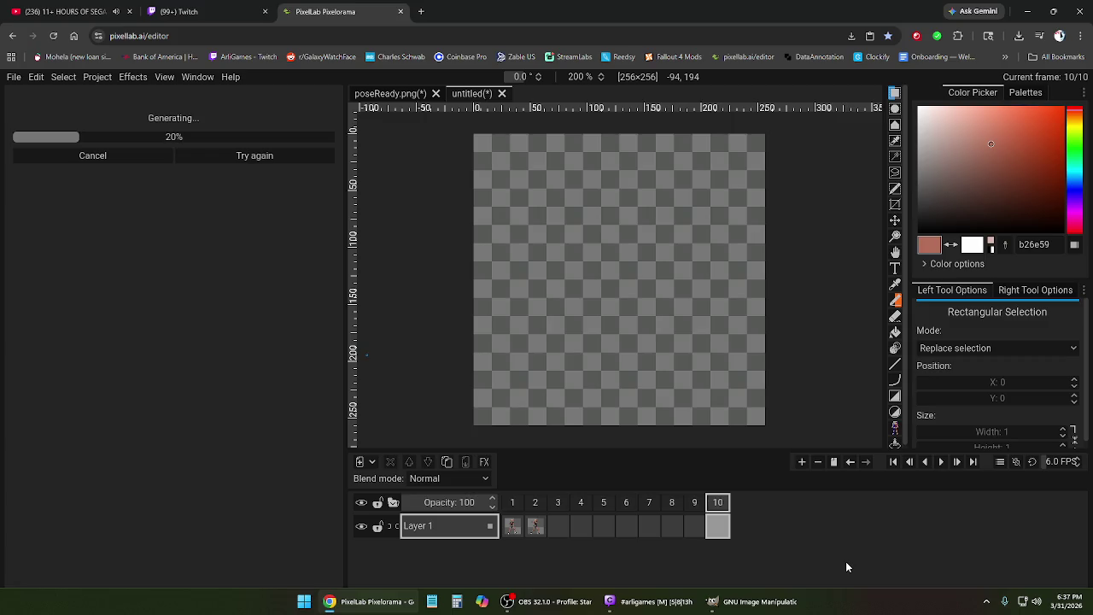
# - Switch to the YouTube music tab while the frames generate
pyautogui.click(58, 12)
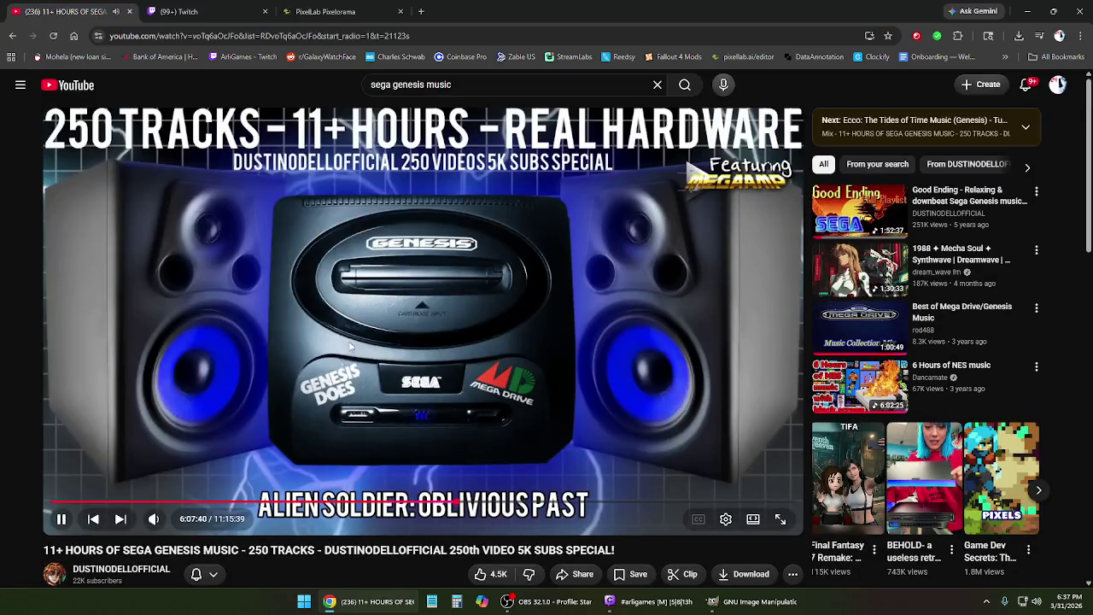
# - Return to the PixelLab editor tab to check the generation
pyautogui.click(339, 12)
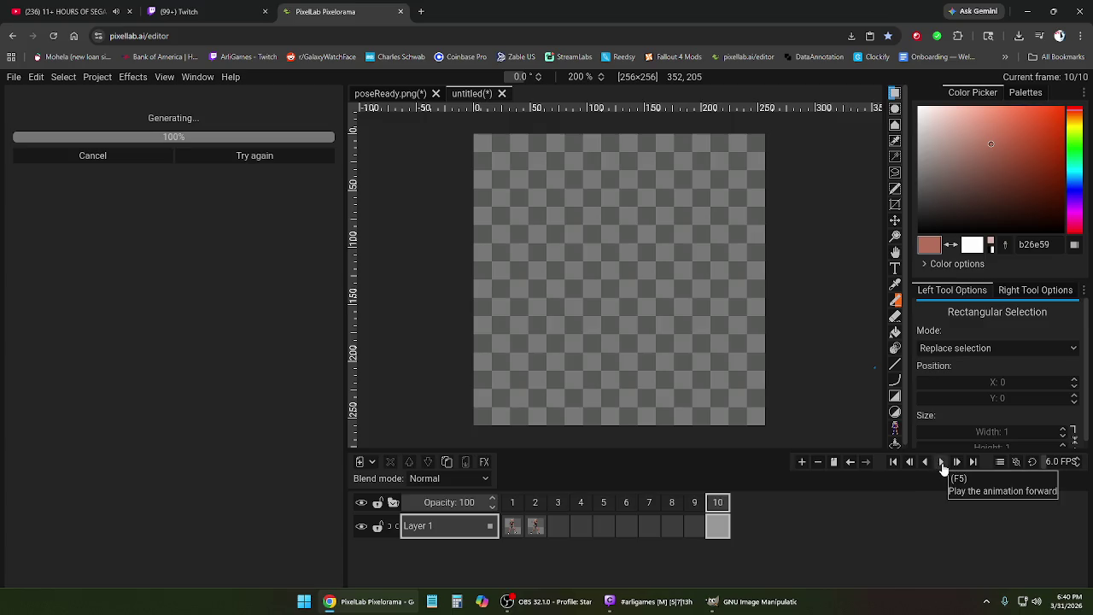
# - Play the new swing briefly, then step through frames 4 to 10 and compare frames 1 and 2
pyautogui.click(942, 464)
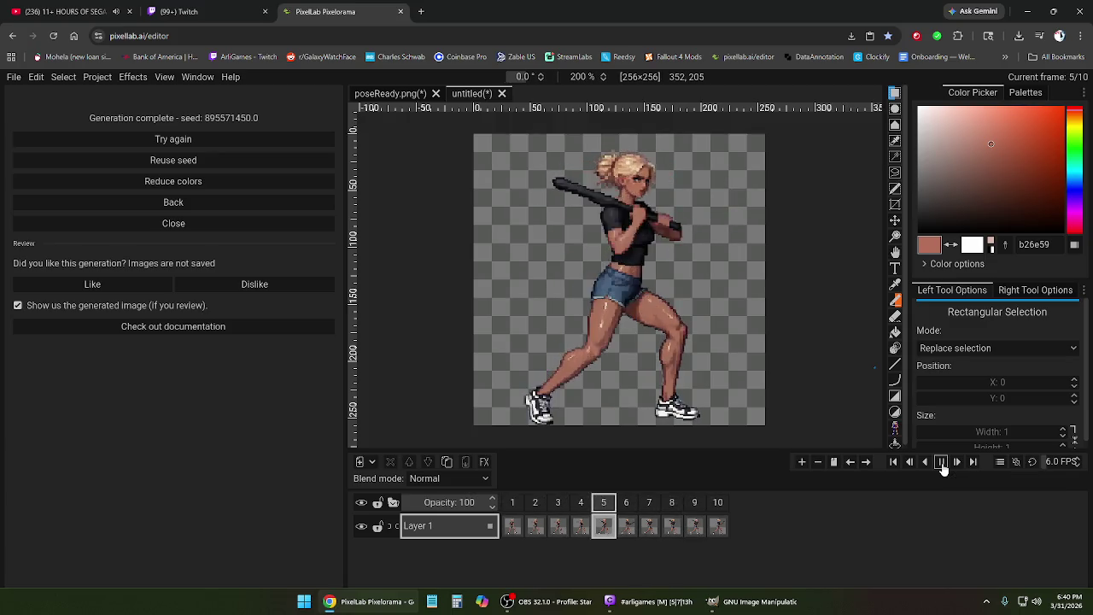
pyautogui.click(942, 465)
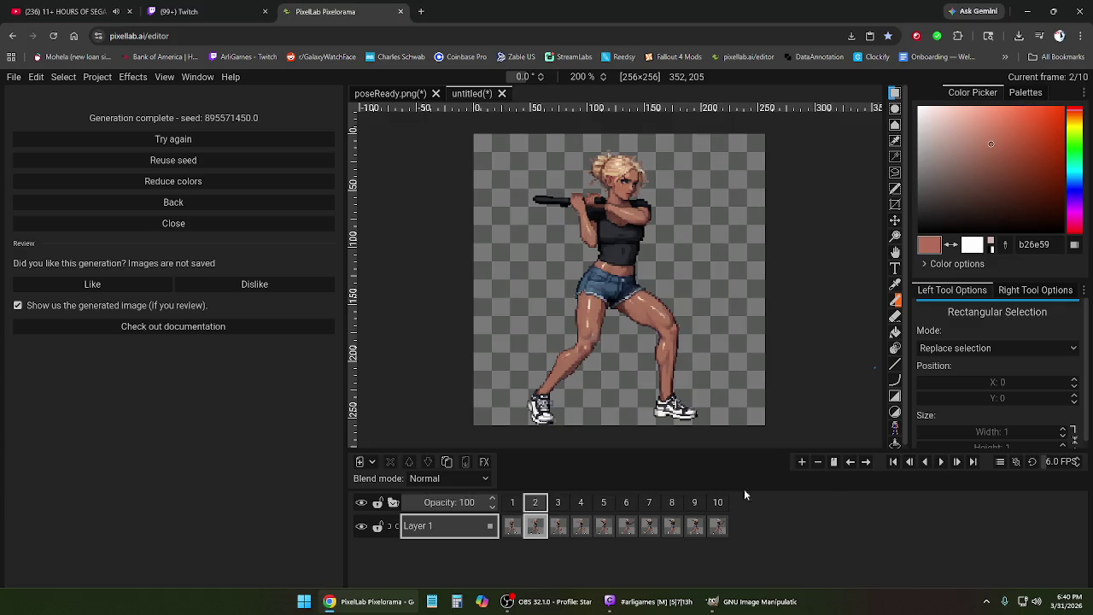
pyautogui.click(558, 502)
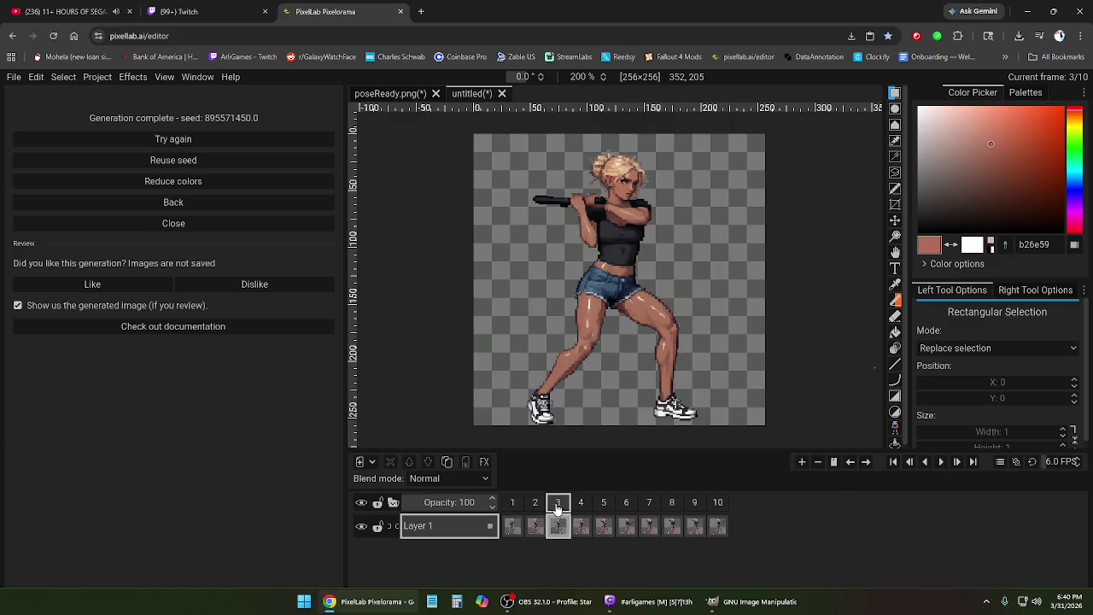
pyautogui.click(603, 504)
pyautogui.click(626, 504)
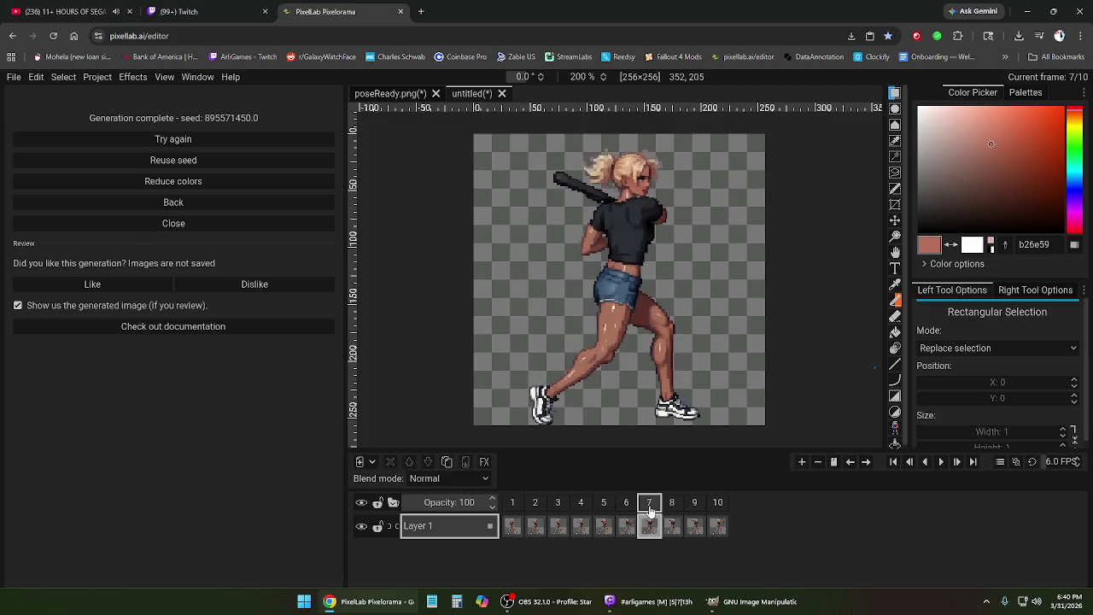
pyautogui.click(672, 505)
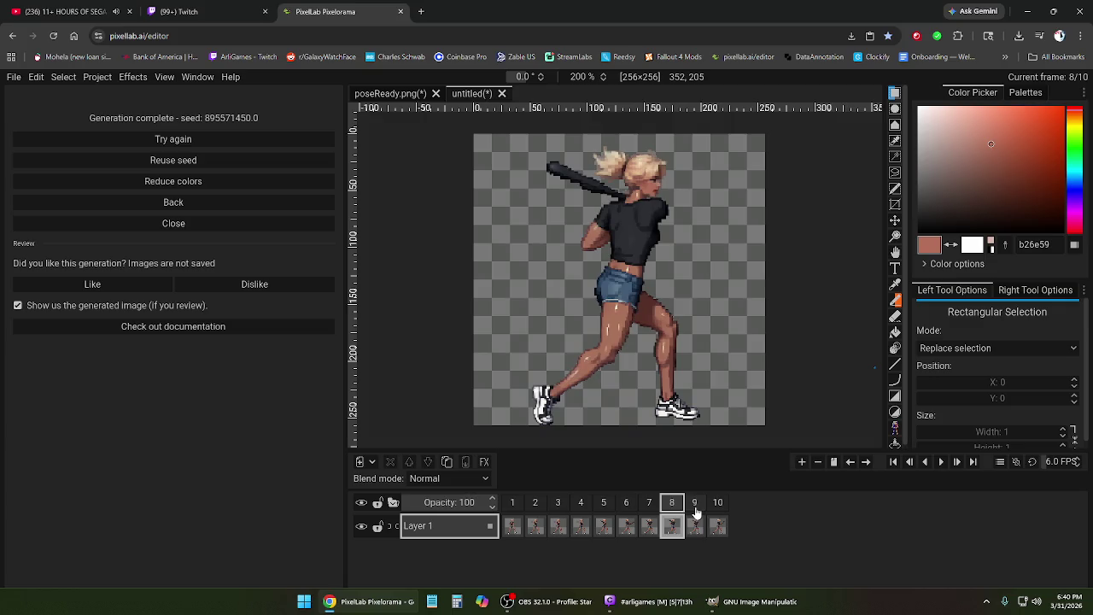
pyautogui.click(694, 505)
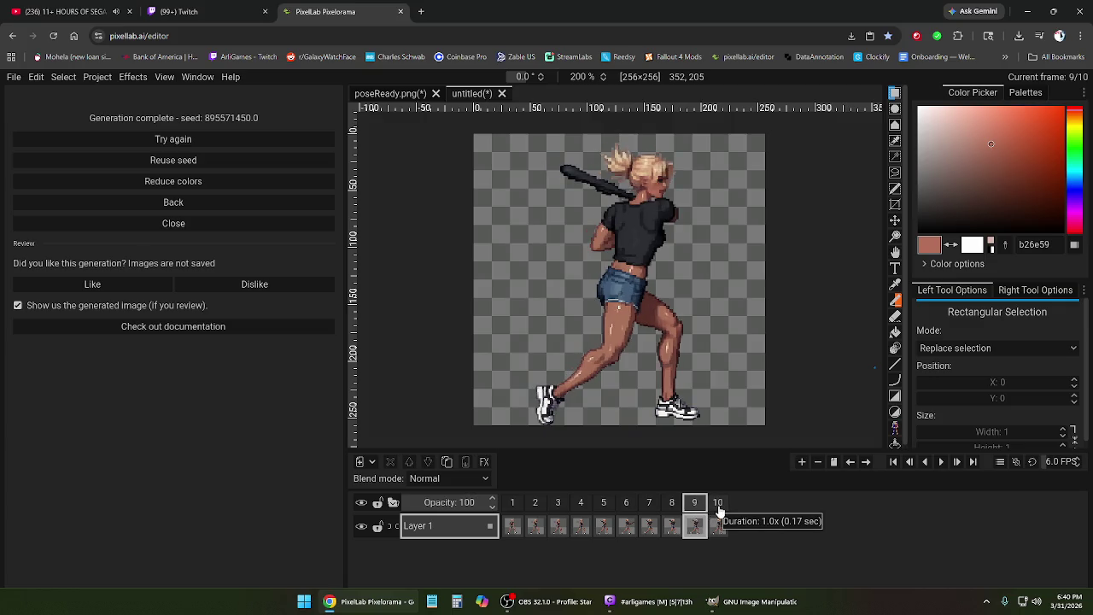
pyautogui.click(718, 505)
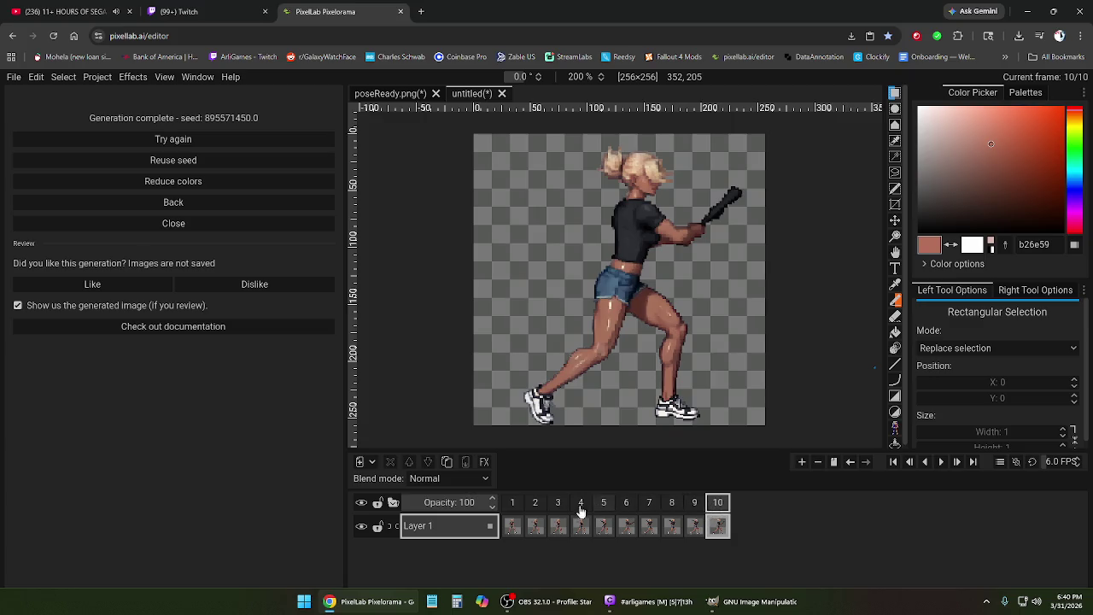
pyautogui.click(535, 506)
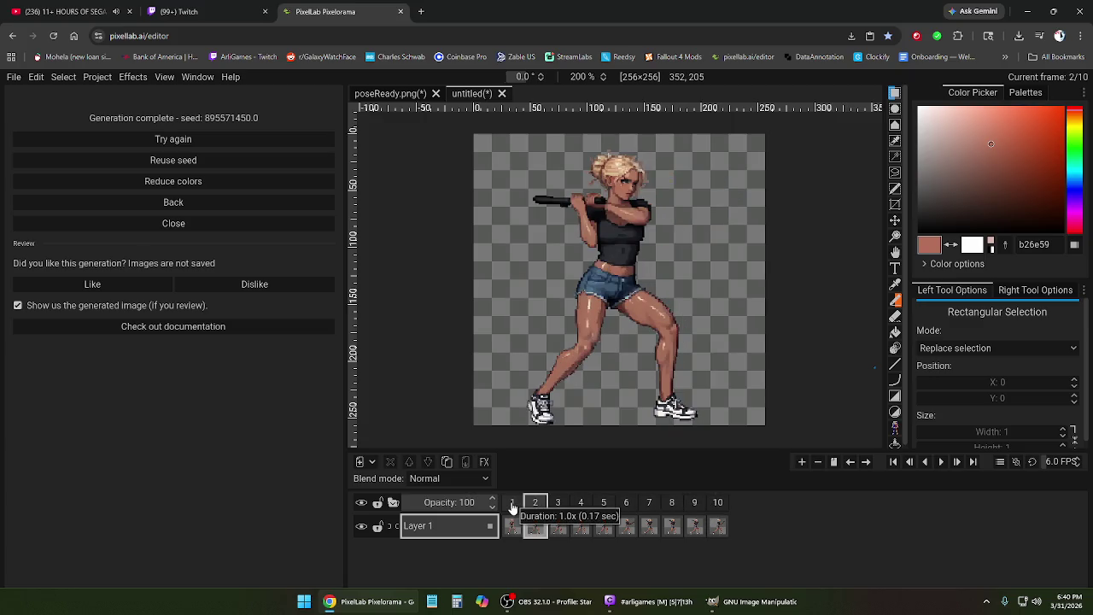
pyautogui.click(512, 506)
pyautogui.click(536, 504)
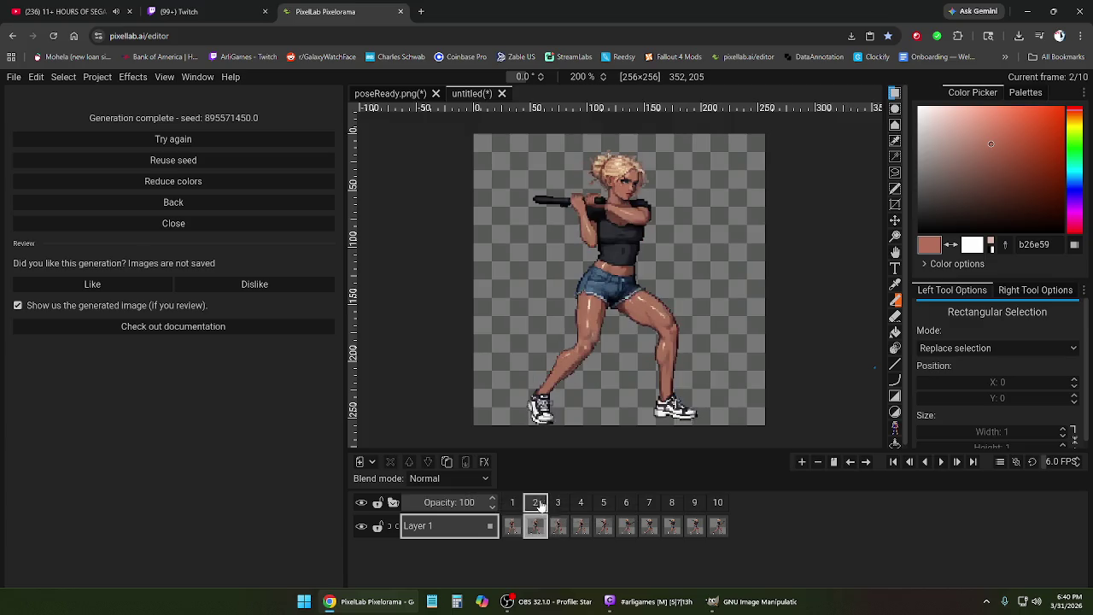
# - Re-examine the swing poses in frames 3 to 10, comparing frames 4, 5 and 6
pyautogui.click(560, 505)
pyautogui.click(583, 505)
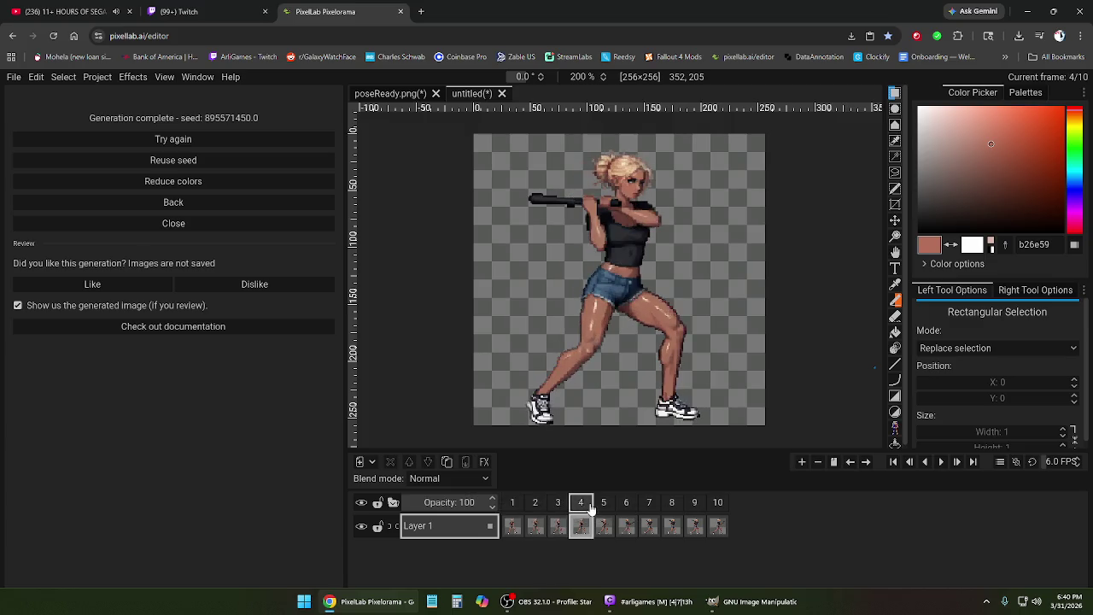
pyautogui.moveTo(604, 504)
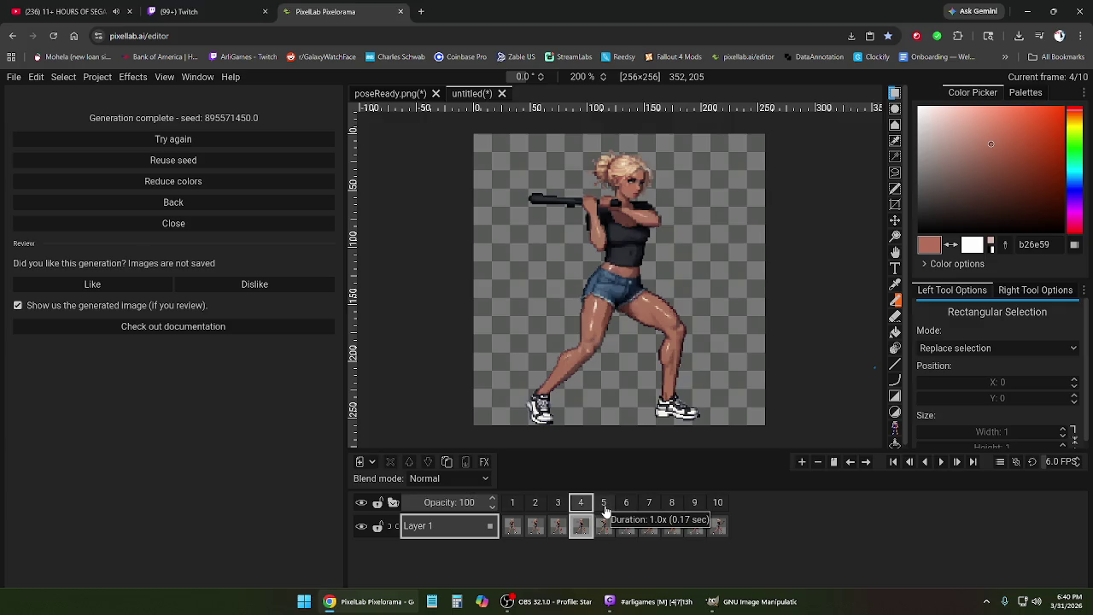
pyautogui.click(605, 510)
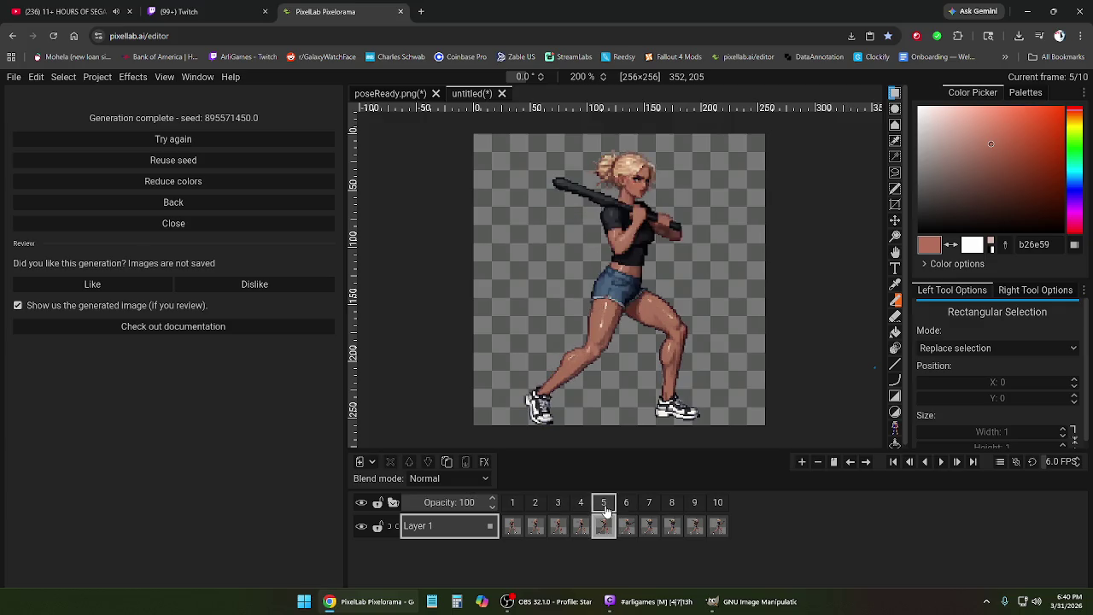
pyautogui.click(581, 510)
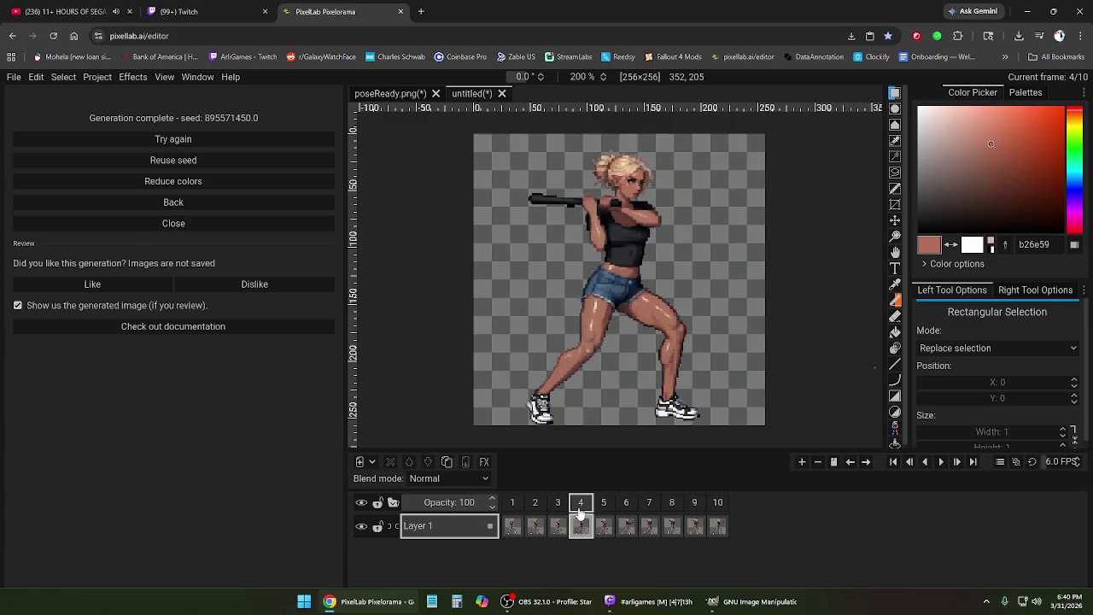
pyautogui.click(557, 510)
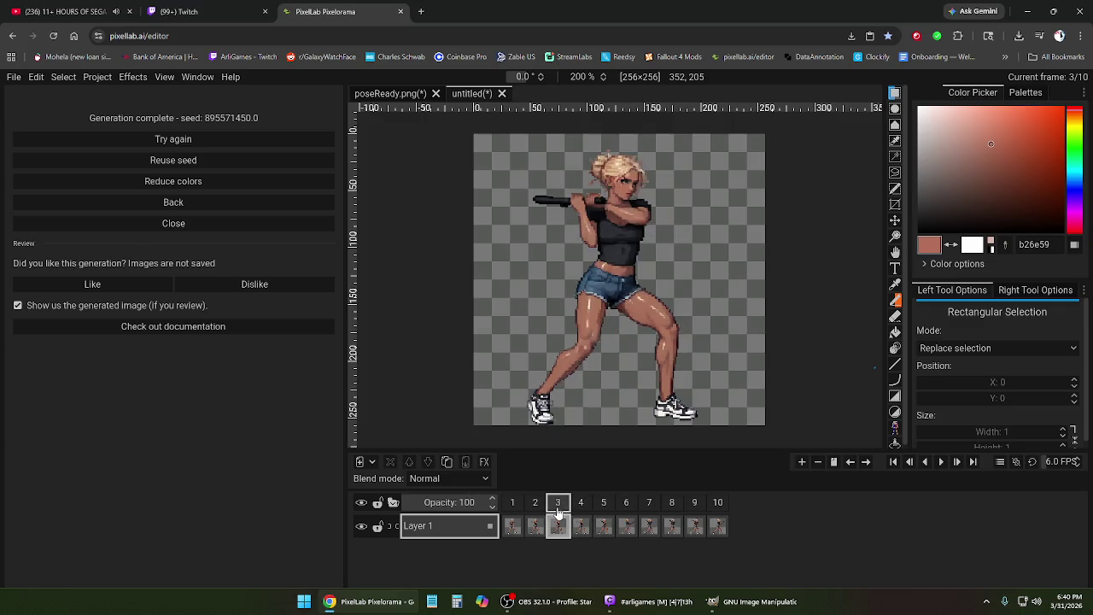
pyautogui.click(626, 511)
pyautogui.click(605, 509)
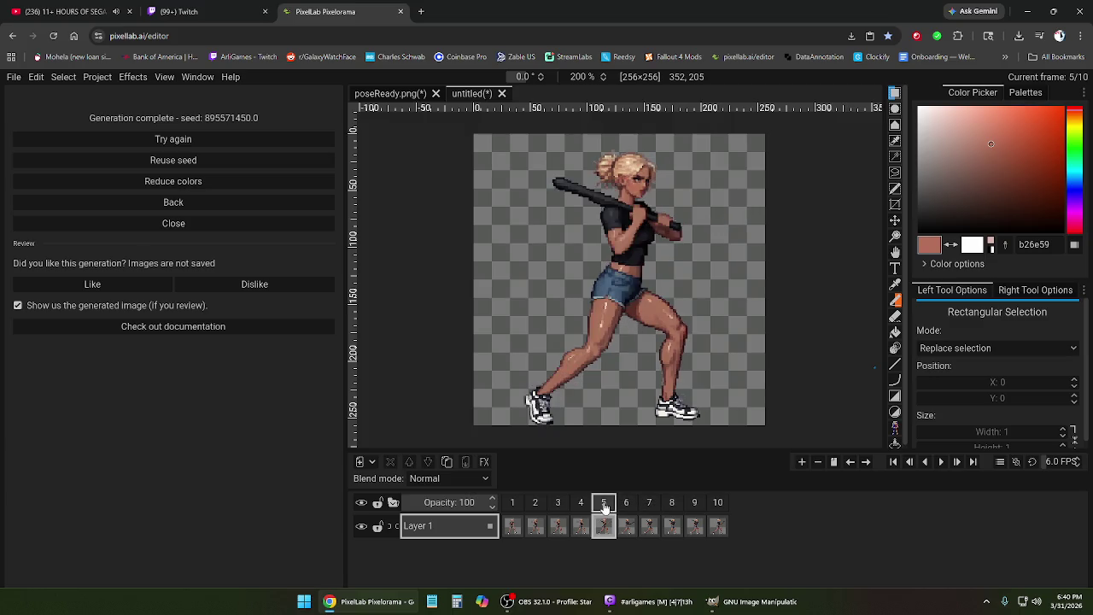
pyautogui.click(628, 510)
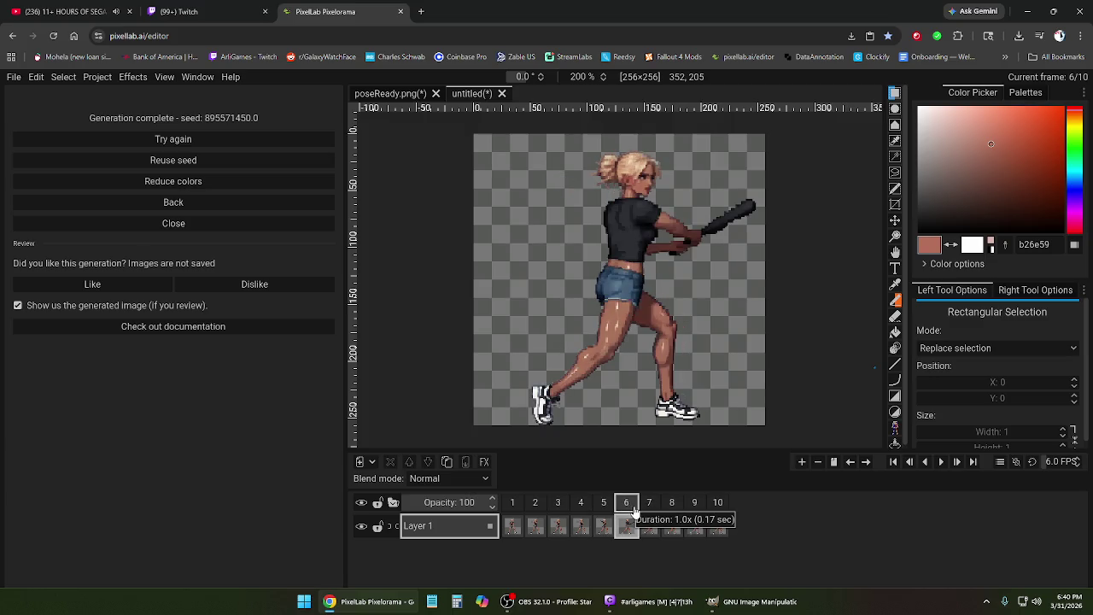
pyautogui.click(580, 510)
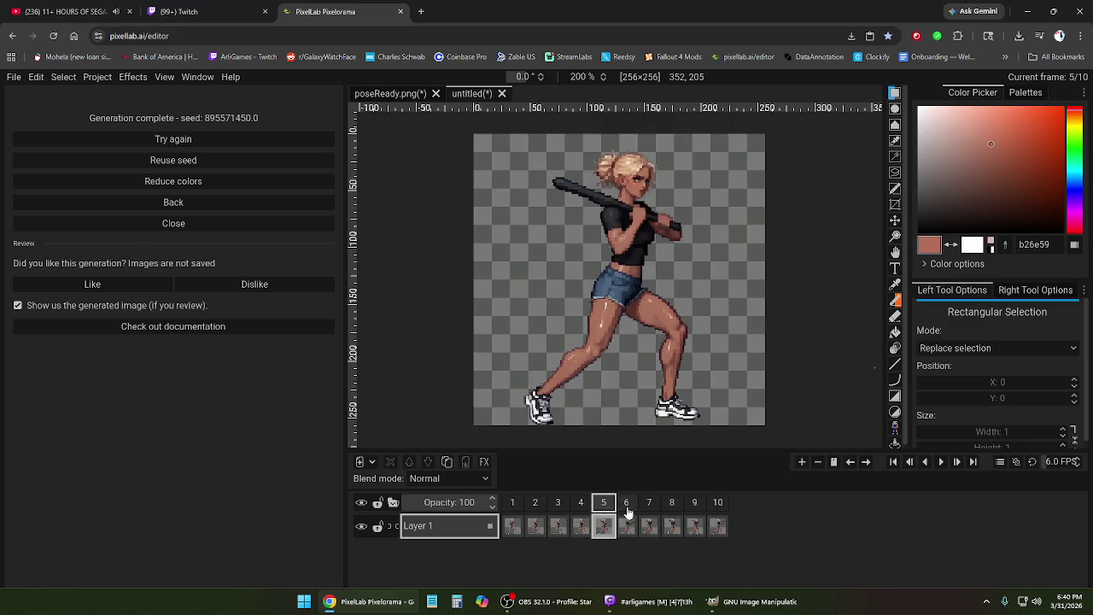
pyautogui.click(627, 510)
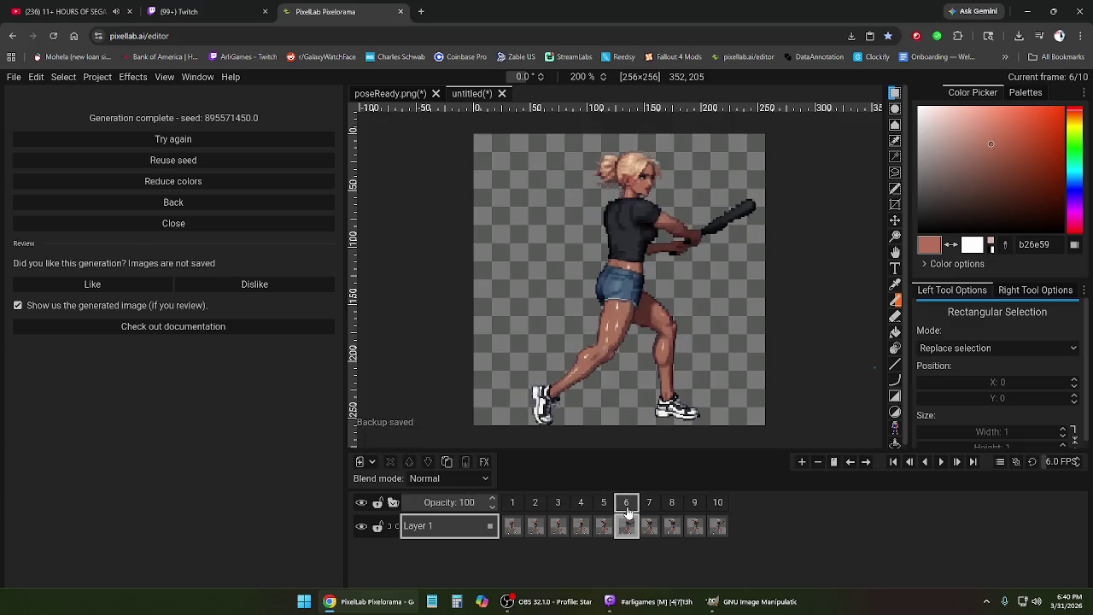
pyautogui.click(652, 510)
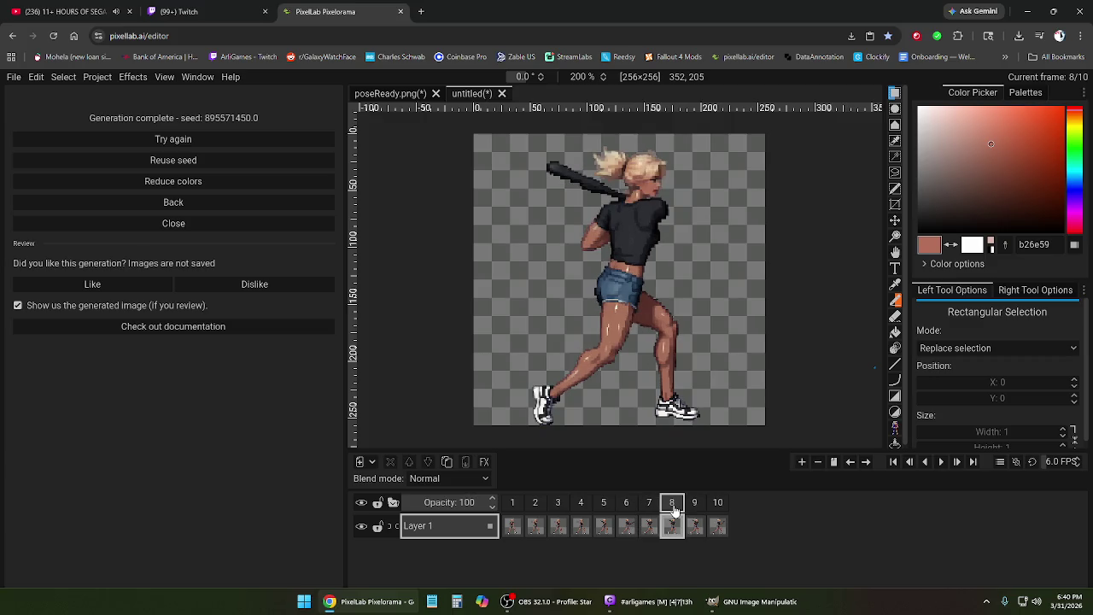
pyautogui.click(694, 509)
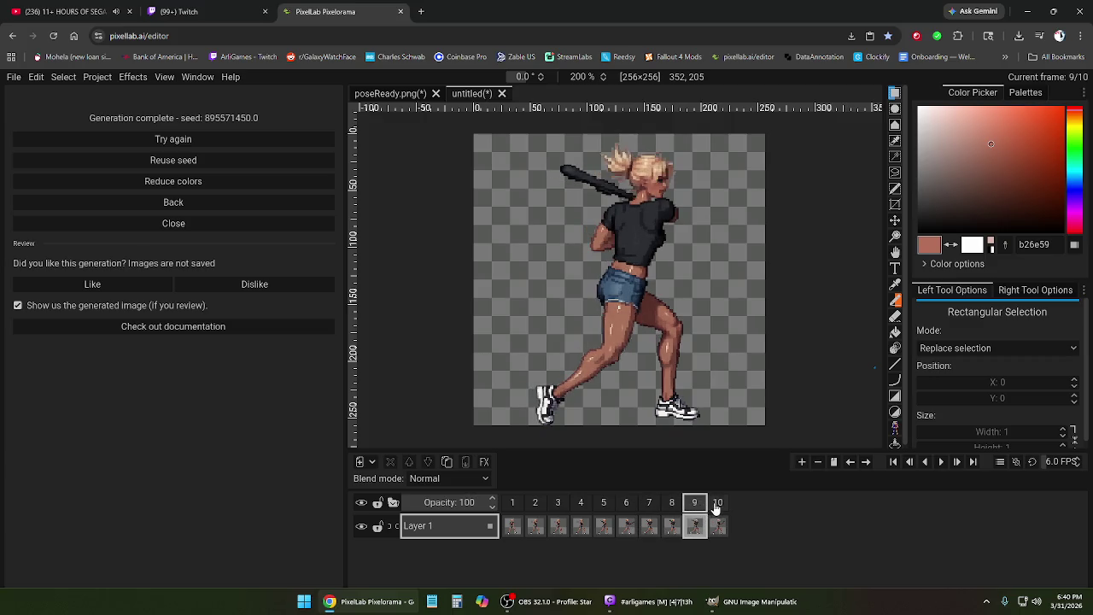
pyautogui.click(717, 509)
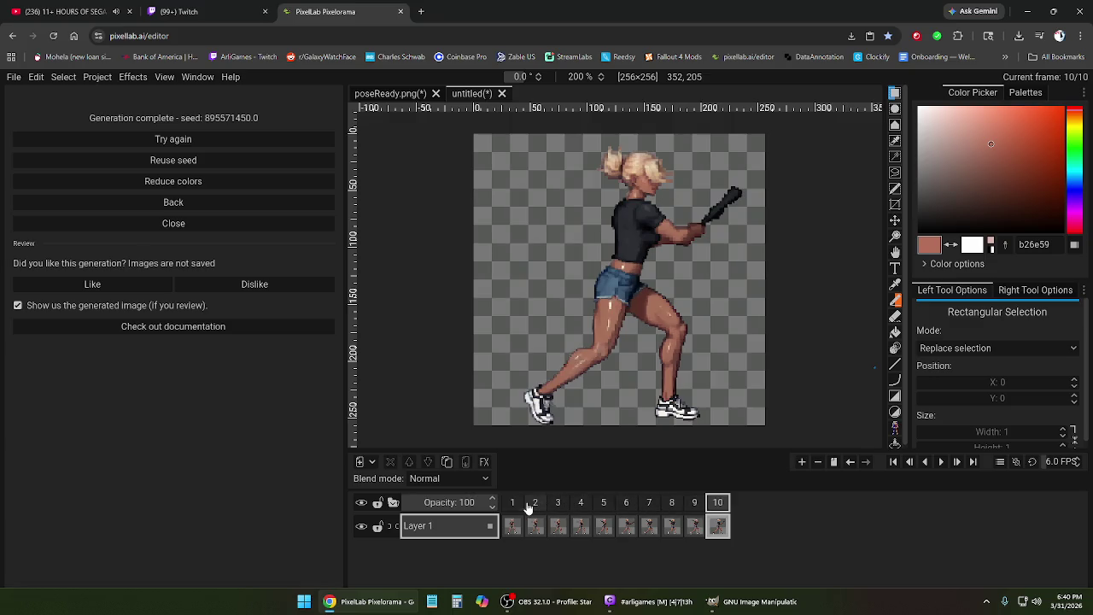
# - Play the full ten-frame animation from frame 1, then stop it
pyautogui.click(517, 506)
pyautogui.click(941, 461)
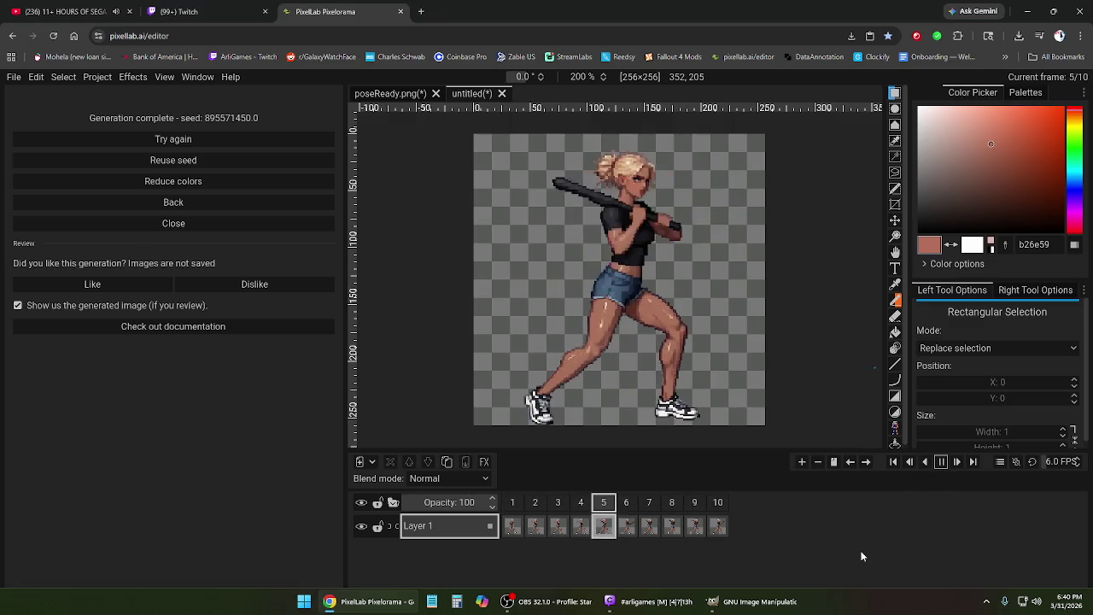
pyautogui.click(942, 462)
pyautogui.scroll(-2, 674, 293)
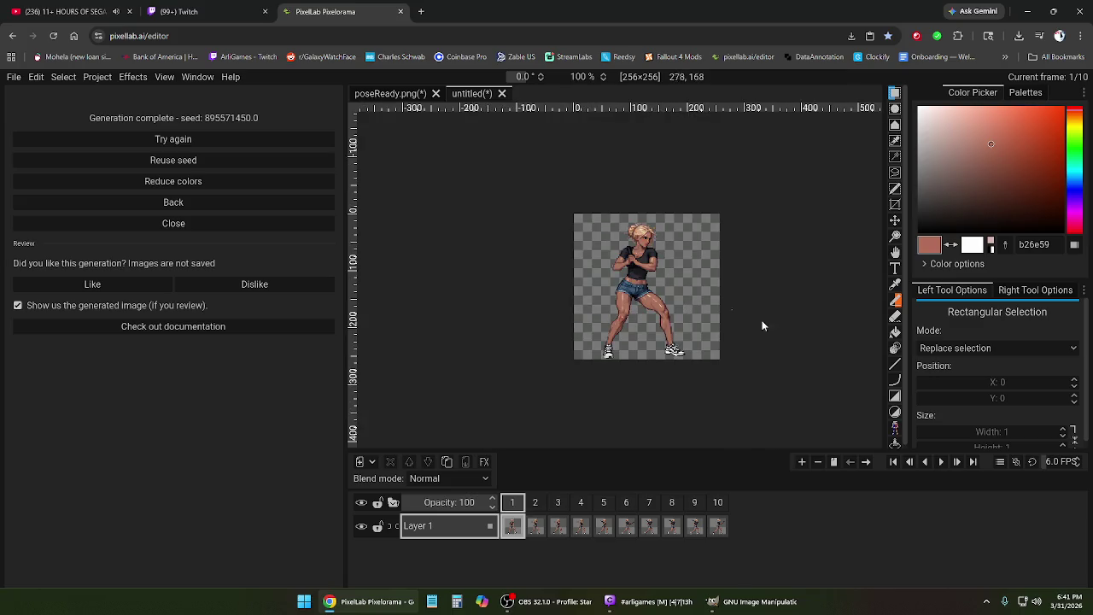
# - Replay the ten-frame swing several times, checking frames 10 and 1, then reveal the desktop
pyautogui.click(941, 462)
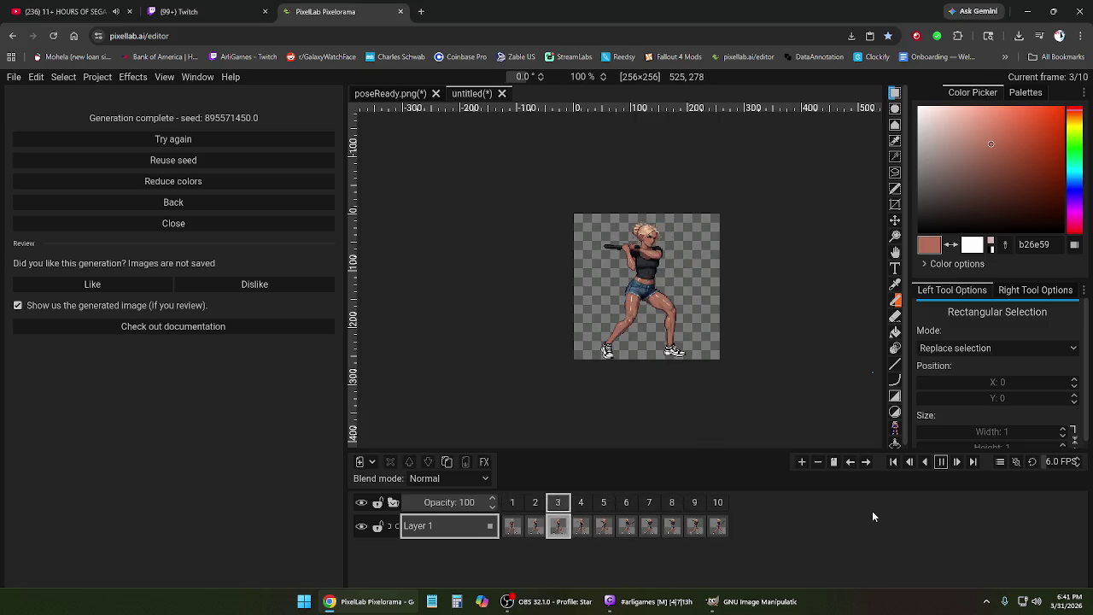
pyautogui.click(942, 461)
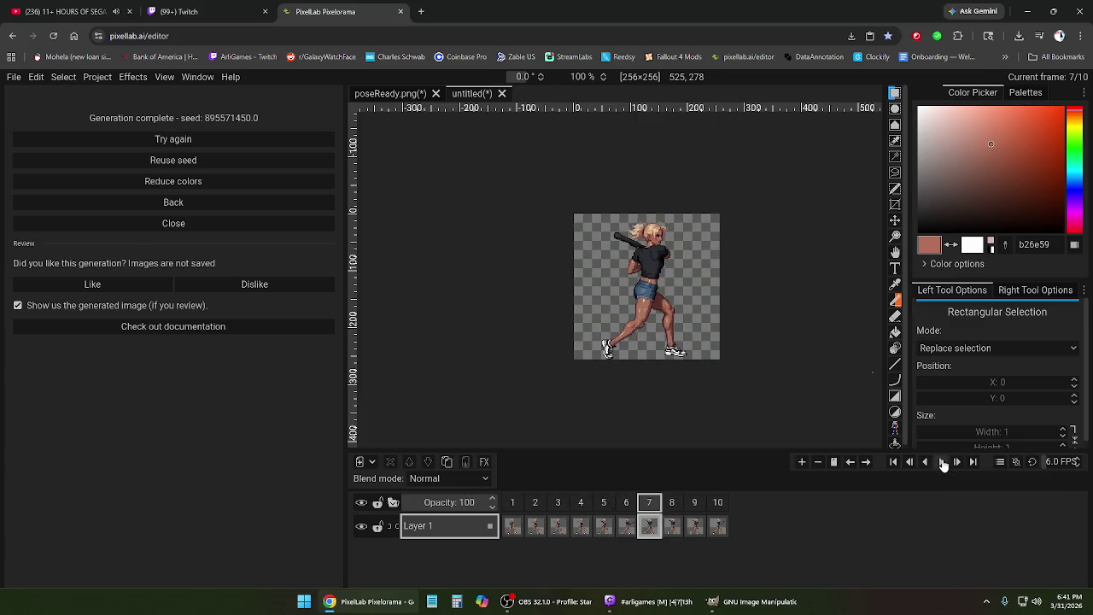
pyautogui.click(943, 462)
pyautogui.click(943, 462)
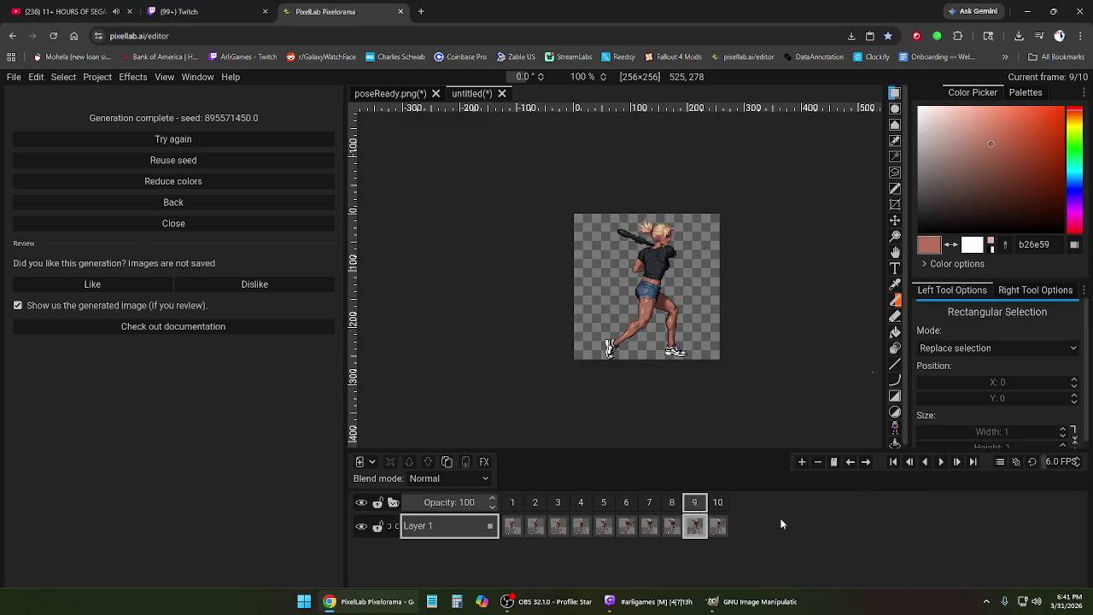
pyautogui.click(718, 504)
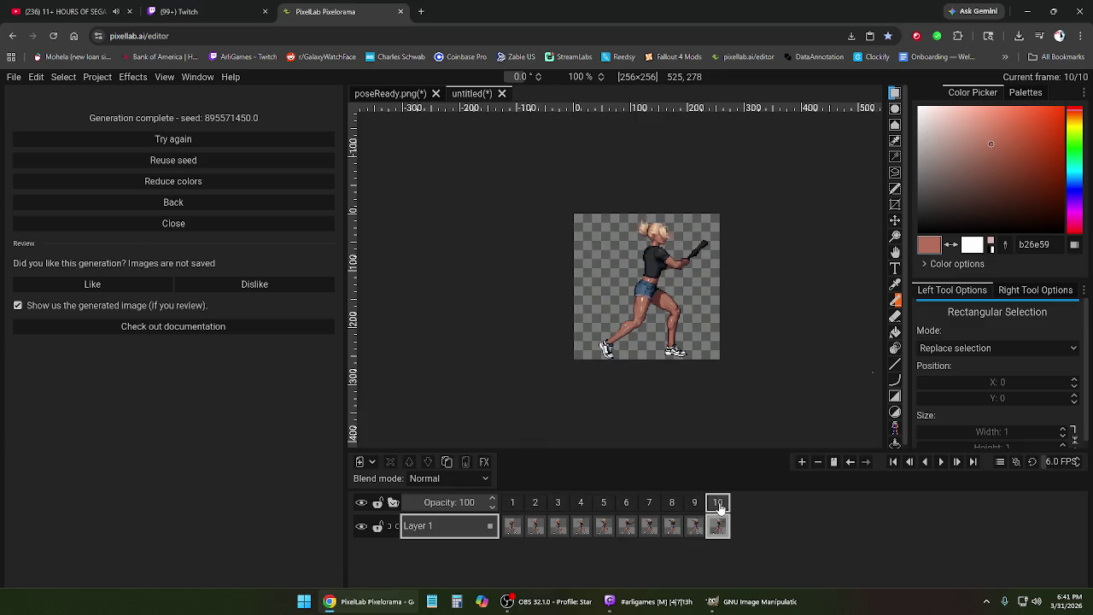
pyautogui.click(513, 503)
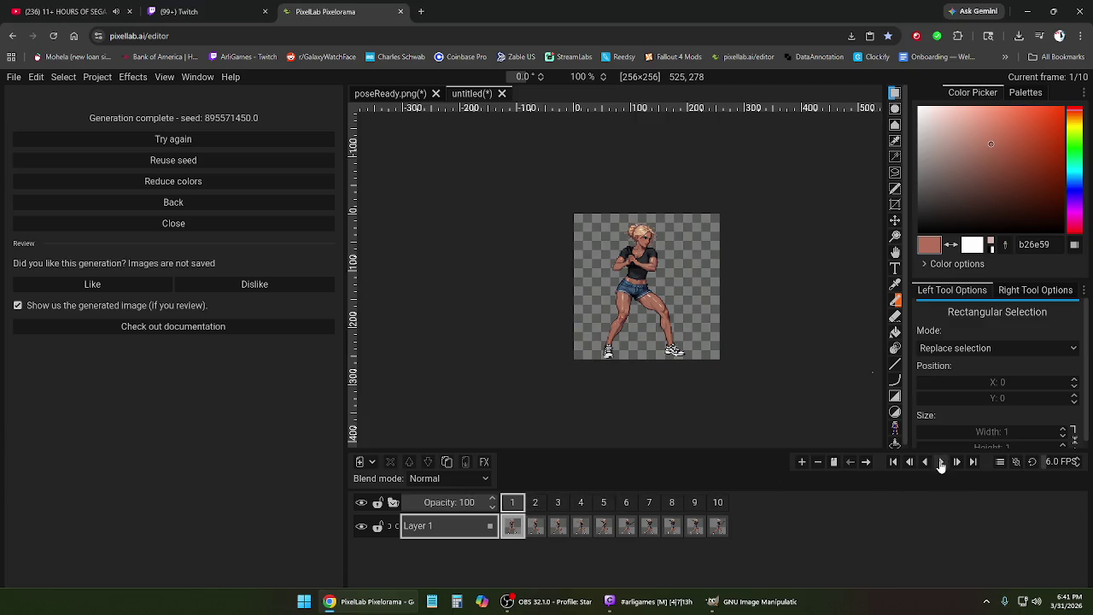
pyautogui.click(941, 463)
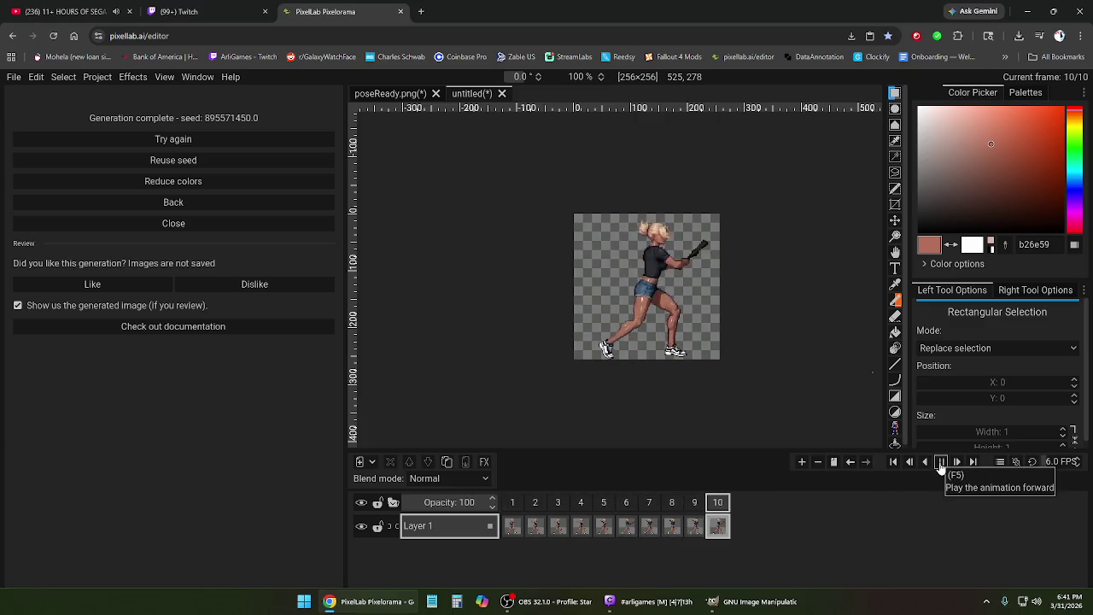
pyautogui.click(941, 465)
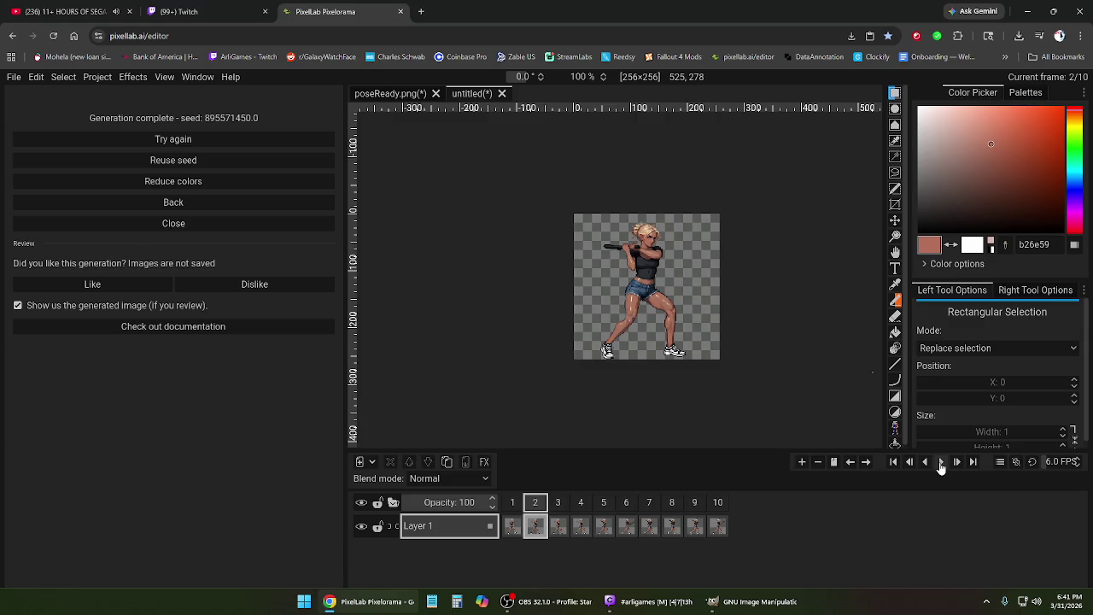
pyautogui.scroll(2, 645, 309)
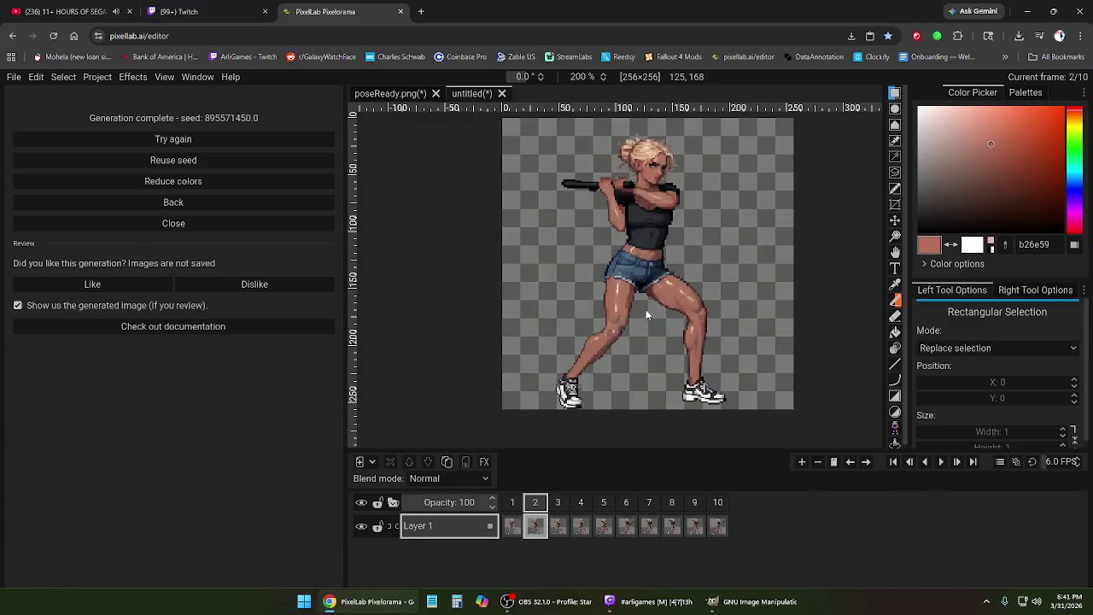
pyautogui.press('super+d')
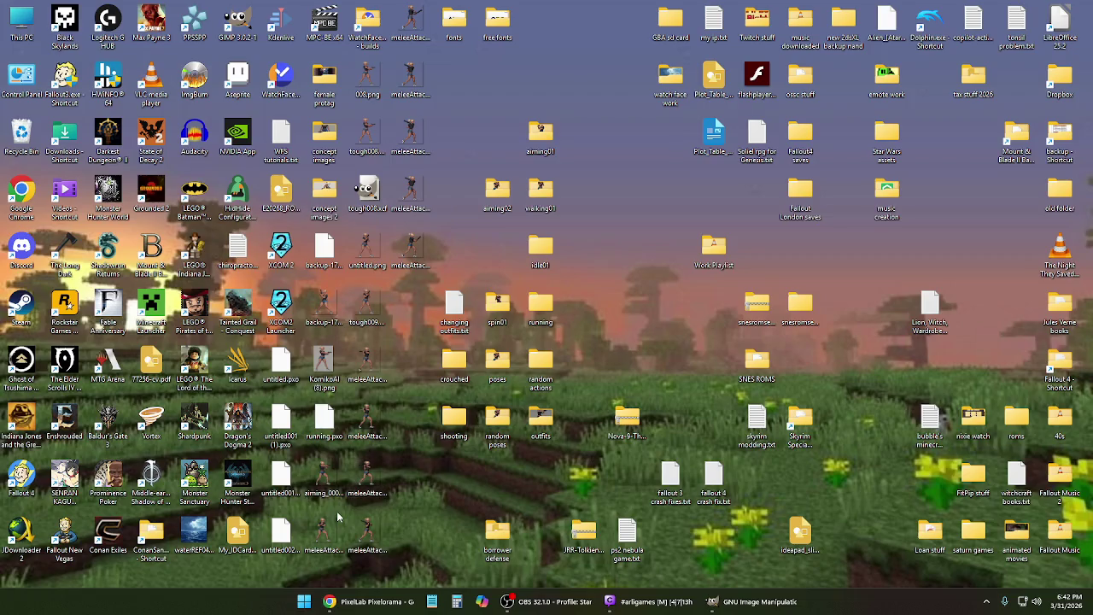
# - Create a new desktop folder named 'melee'
pyautogui.rightClick(476, 265)
pyautogui.moveTo(508, 349)
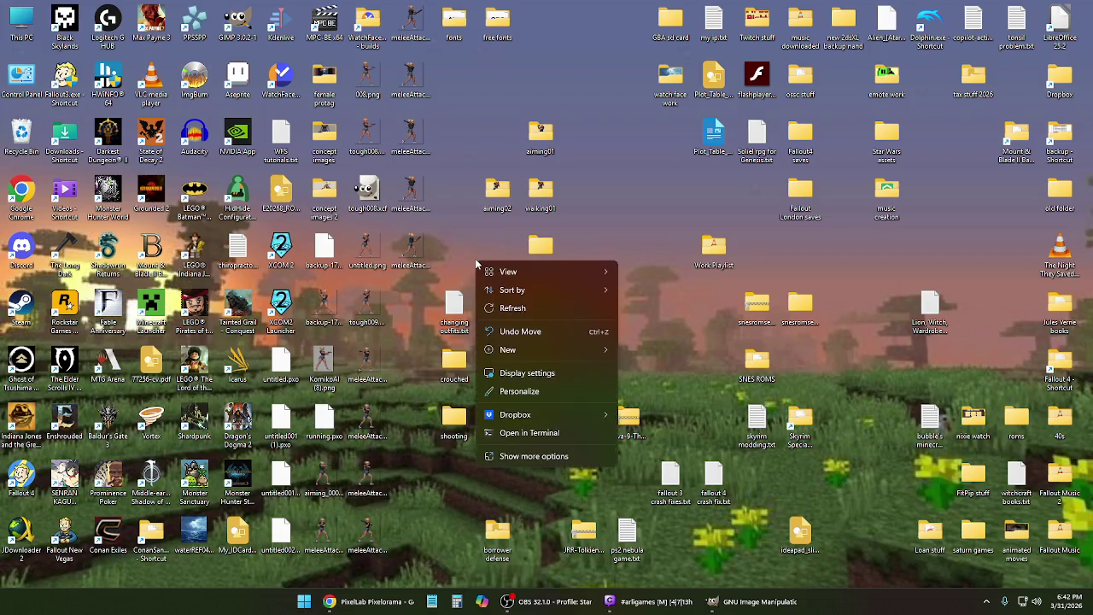
pyautogui.click(675, 353)
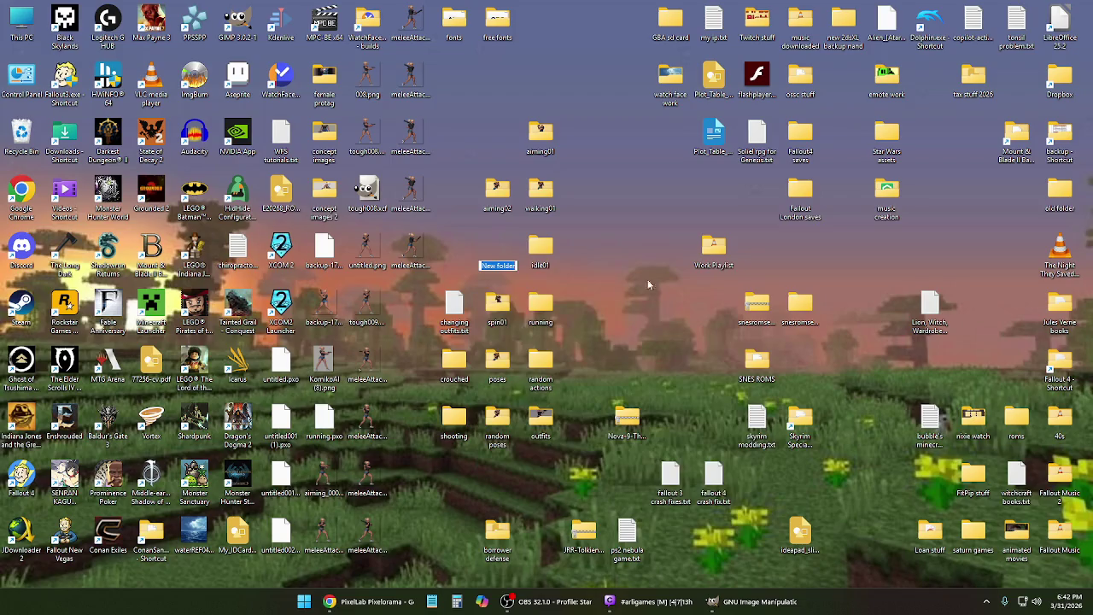
pyautogui.write('melee')
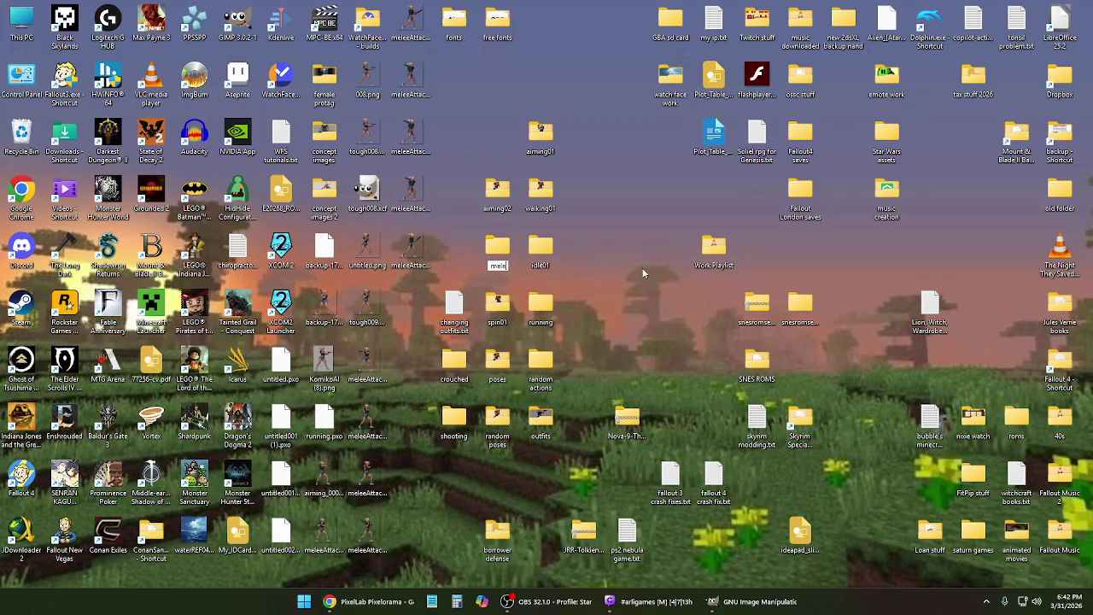
pyautogui.press('Return')
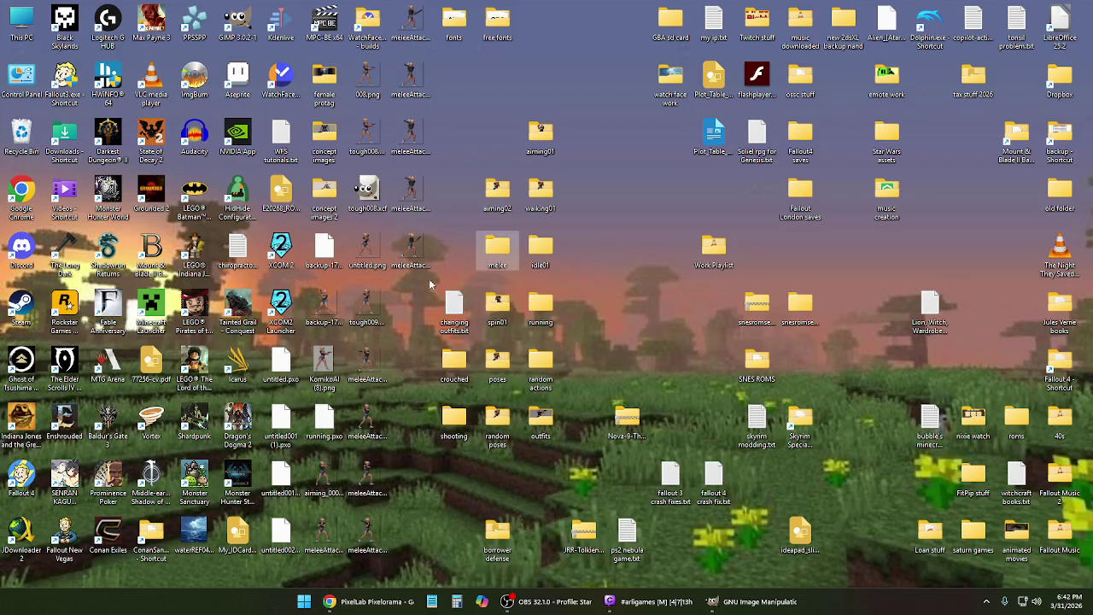
# - Create a second desktop folder and name it 'melee01'
pyautogui.rightClick(430, 445)
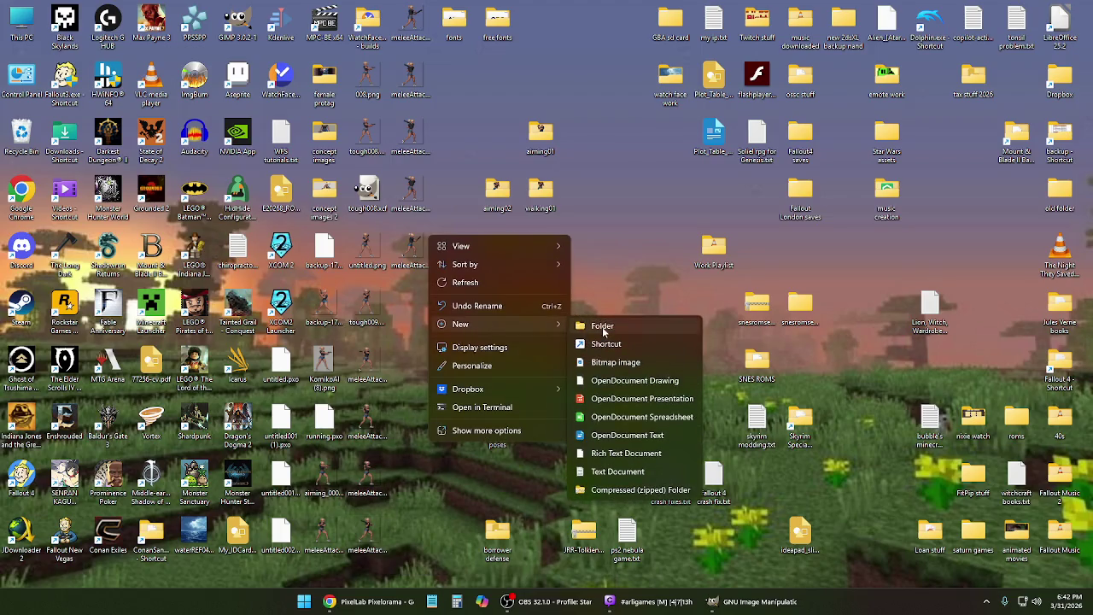
pyautogui.click(606, 319)
pyautogui.write('meleed')
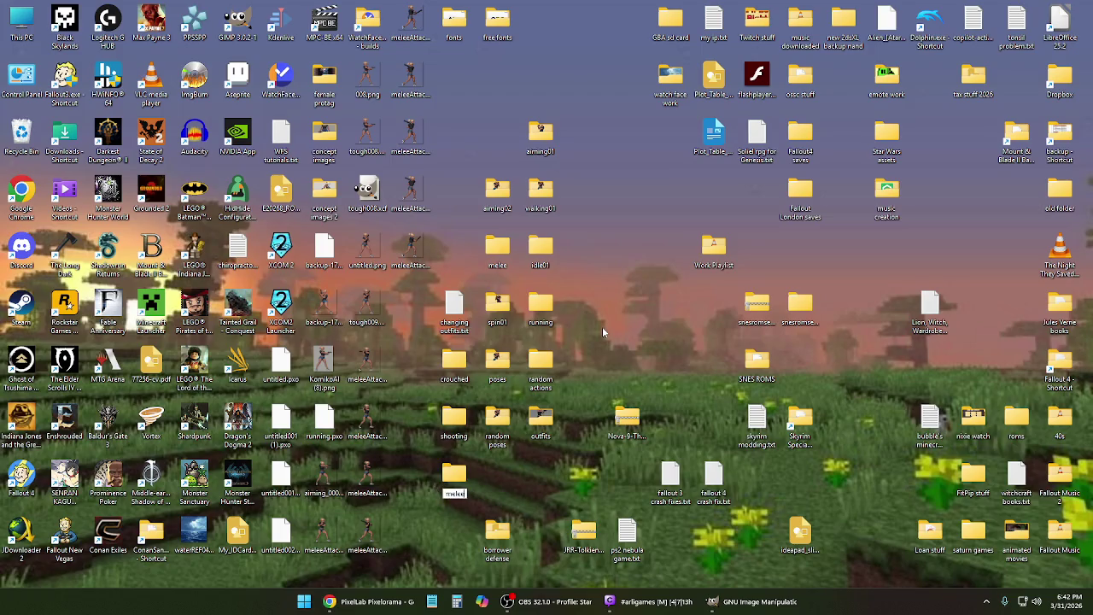